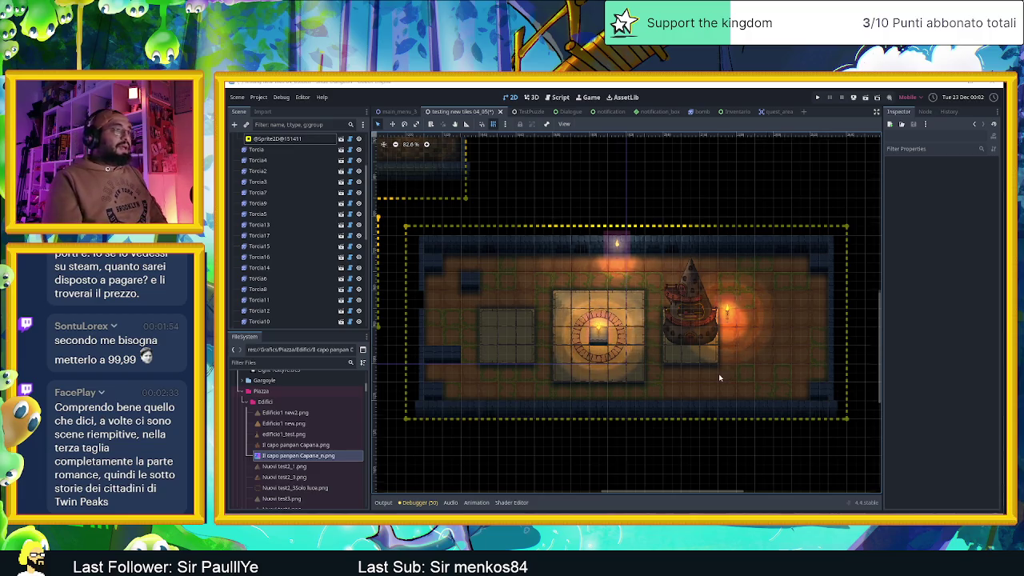
# Zoom into the room, then save and run the 'testing new tiles' scene as a game.
pyautogui.scroll(4, 705, 305)
pyautogui.scroll(1, 704, 305)
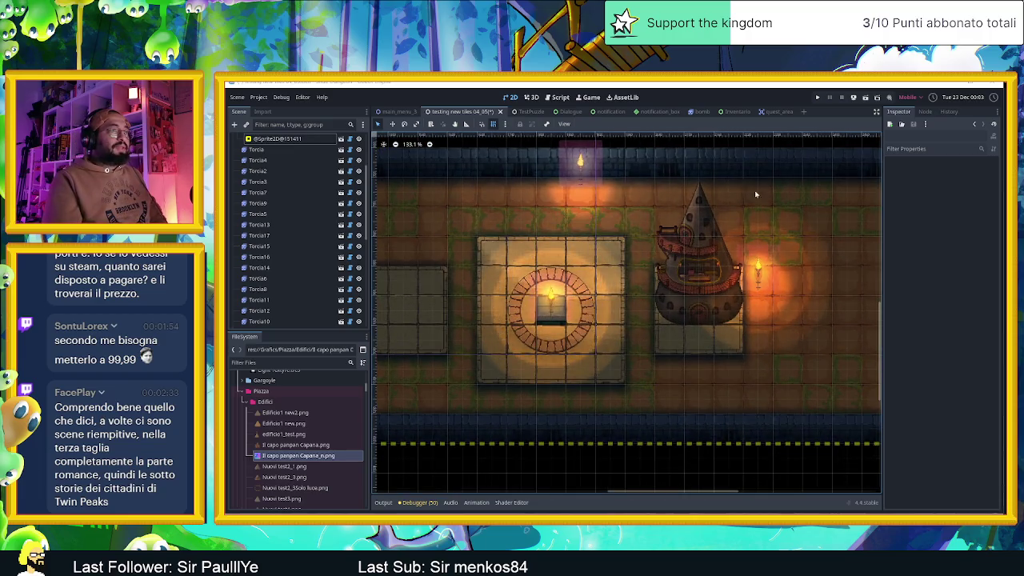
pyautogui.click(866, 98)
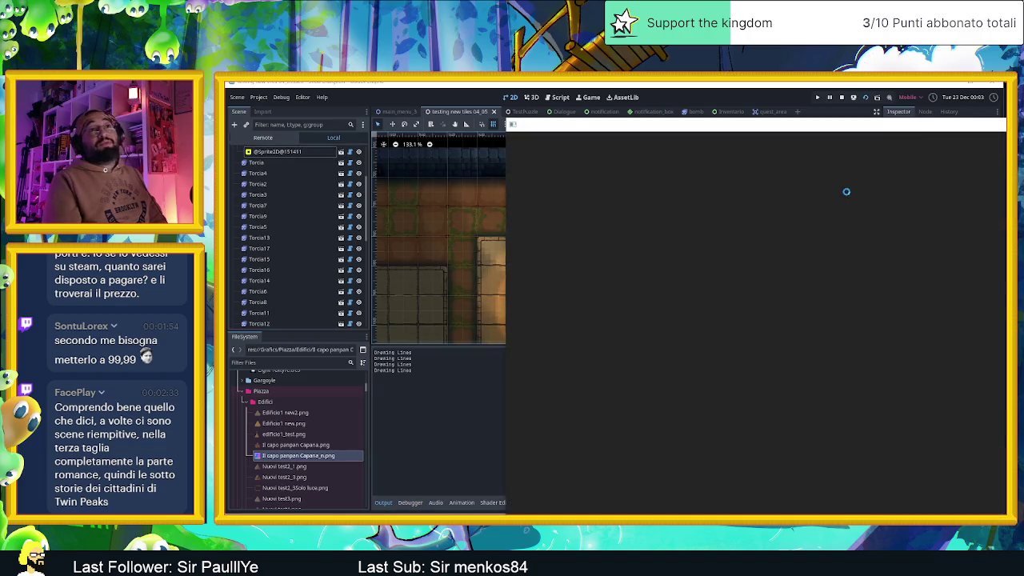
# Move the Slide Dungeon debug window over the editor, play the red-block room, then stop the game.
pyautogui.moveTo(942, 126); pyautogui.dragTo(690, 95)
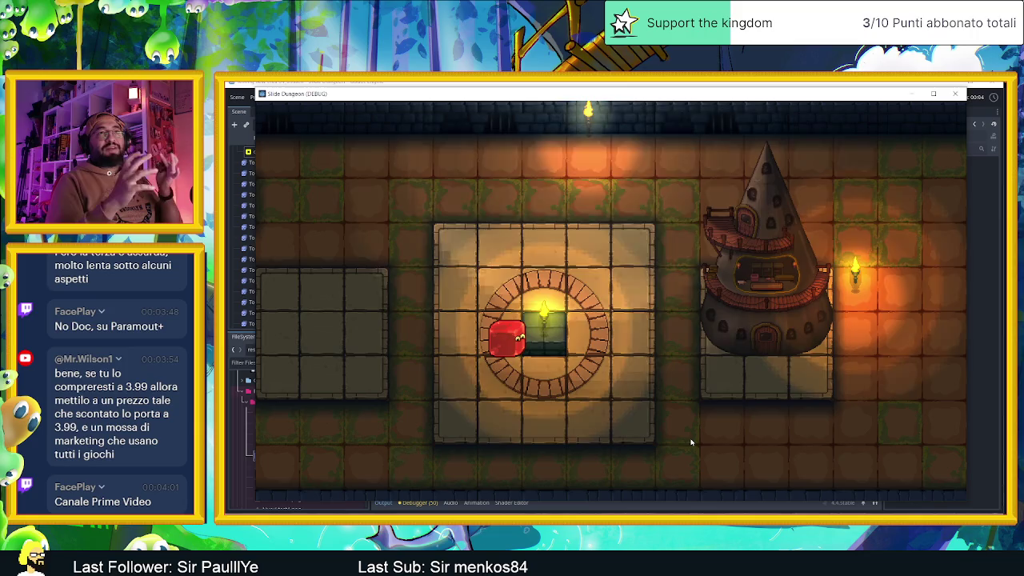
pyautogui.click(955, 93)
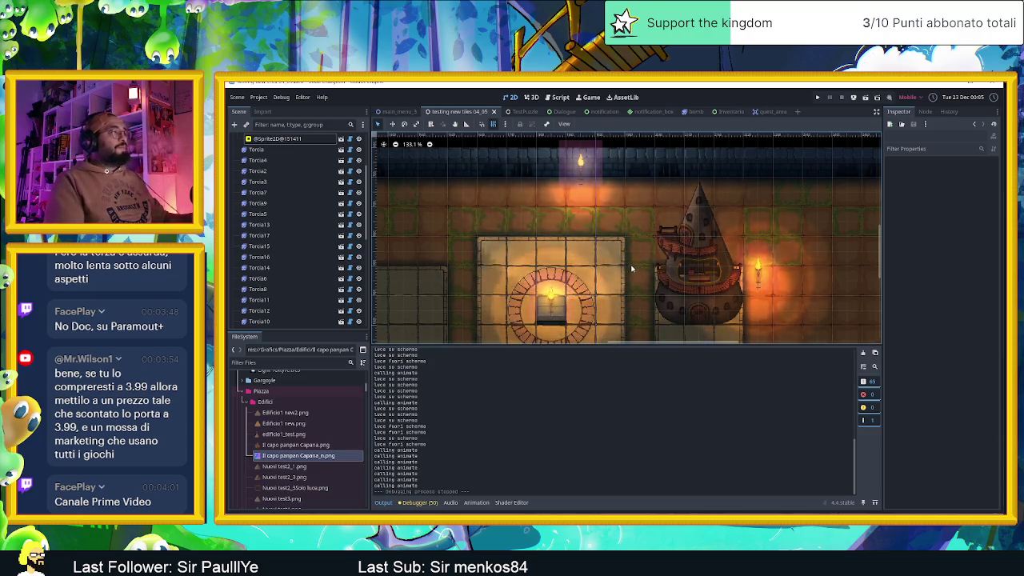
# Select the Dettagli terreno tile layer and zoom in on its TileMap tiles.
pyautogui.scroll(5, 312, 208)
pyautogui.click(304, 160)
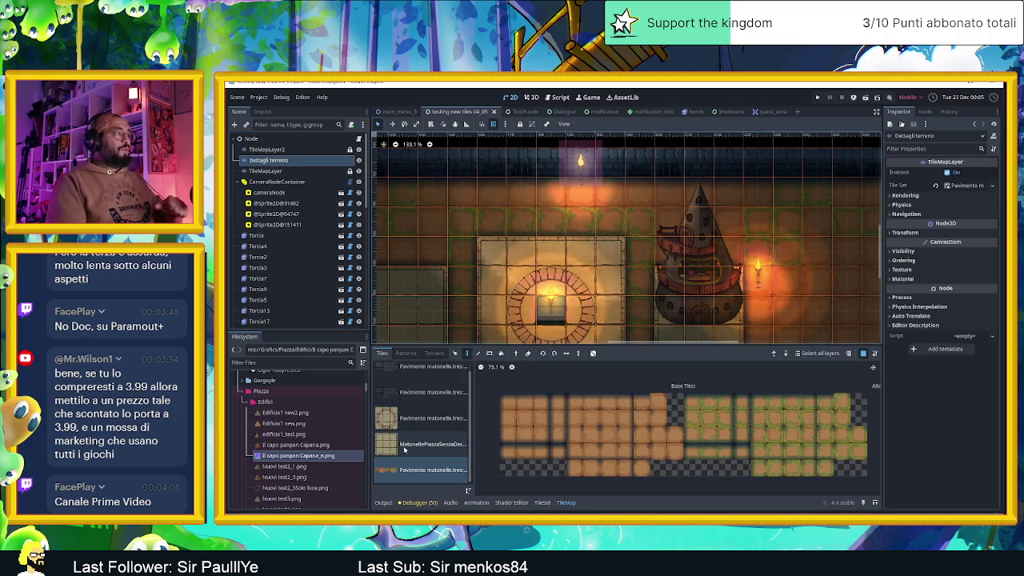
pyautogui.scroll(1, 420, 460)
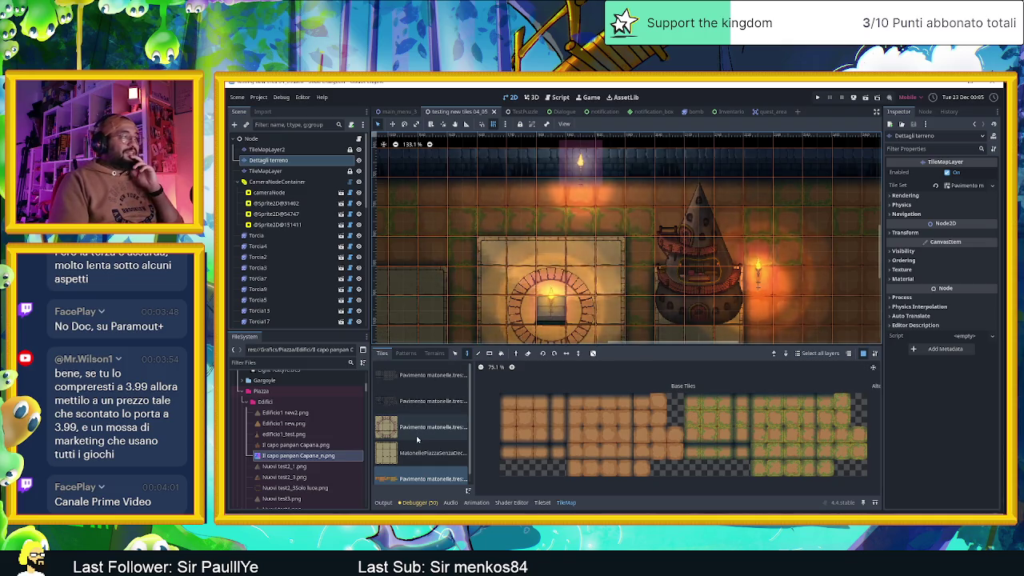
pyautogui.scroll(-1, 417, 439)
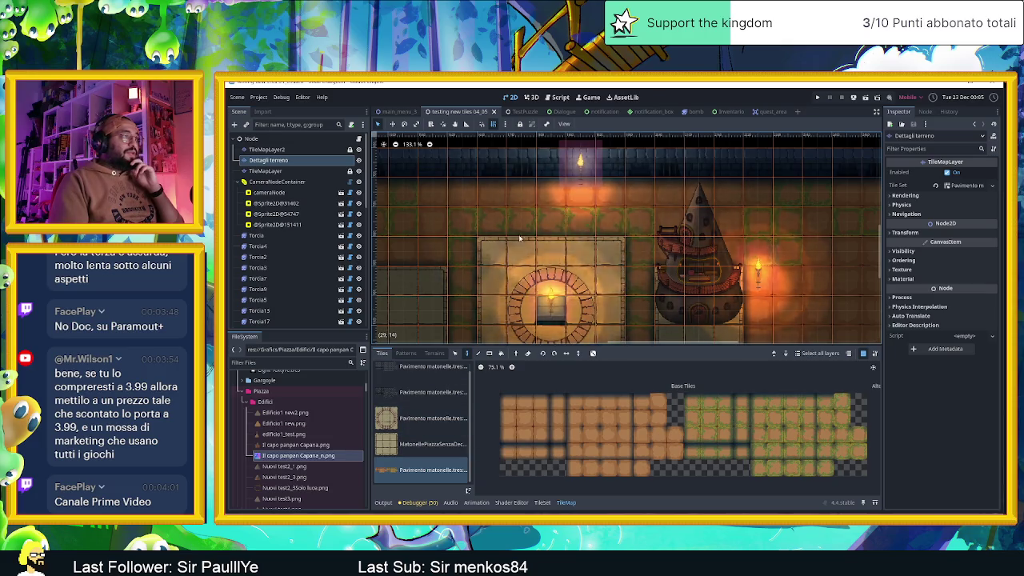
pyautogui.scroll(2, 482, 261)
pyautogui.scroll(2, 481, 260)
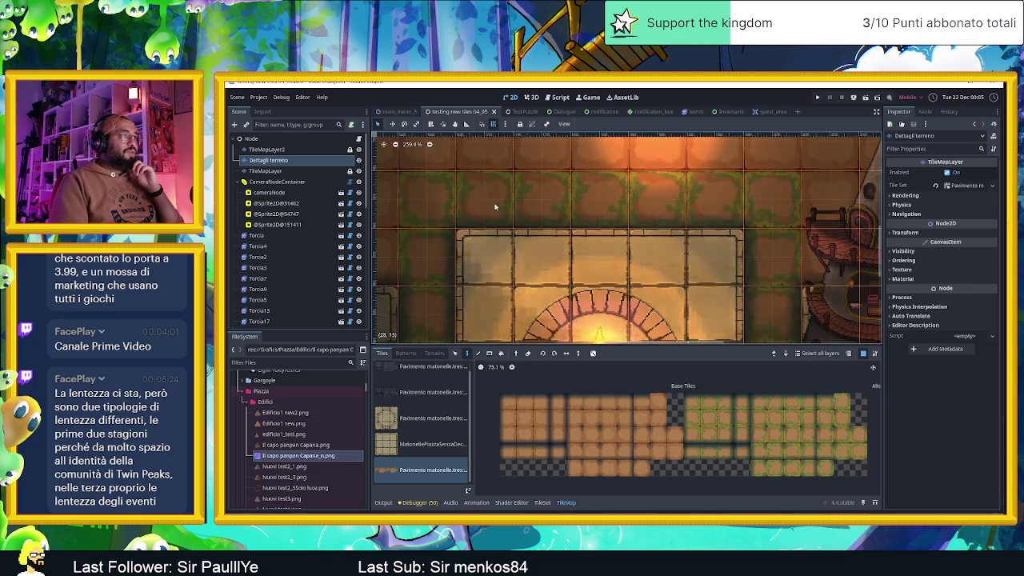
# Zoom back out, then switch to Chrome and minimize it to reveal the Telegram Desktop folder.
pyautogui.scroll(-2, 493, 193)
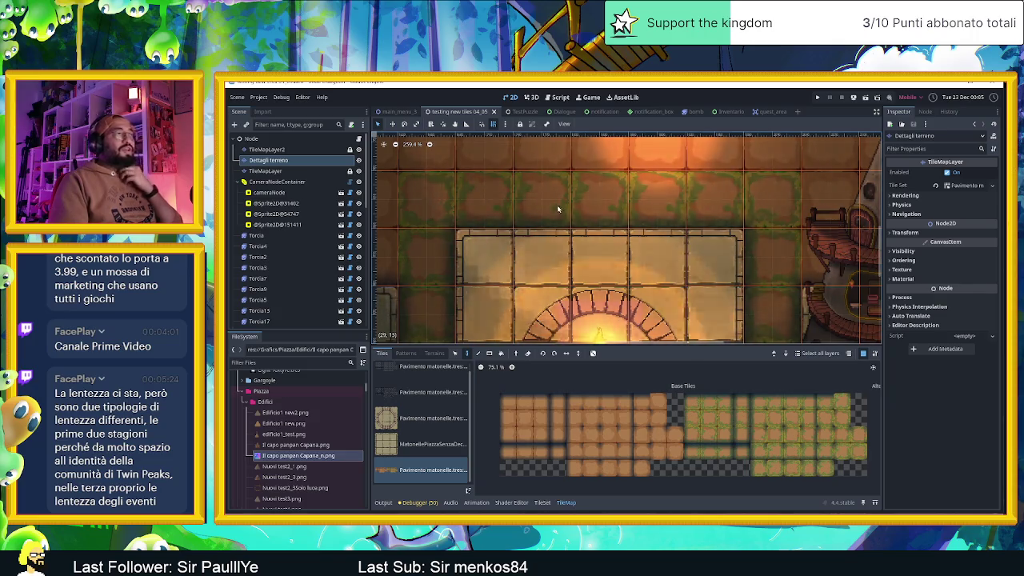
pyautogui.scroll(-1, 560, 233)
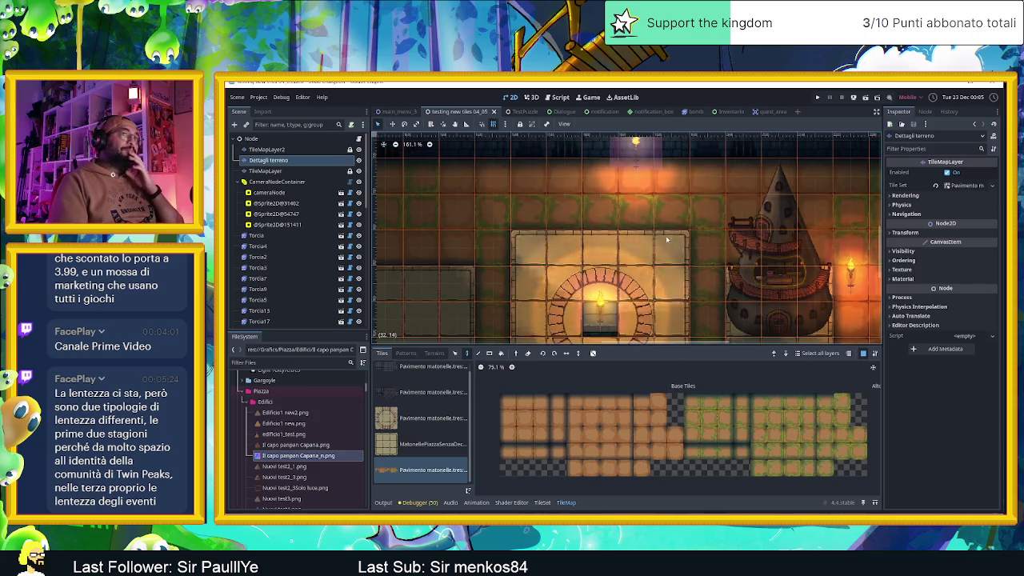
pyautogui.scroll(-3, 672, 256)
pyautogui.scroll(-2, 673, 260)
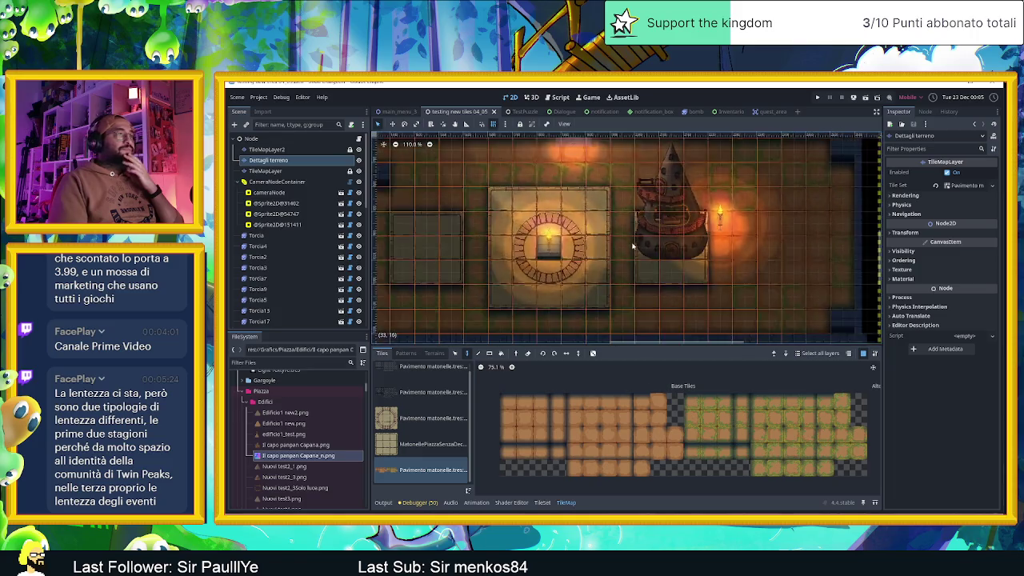
pyautogui.scroll(-1, 656, 258)
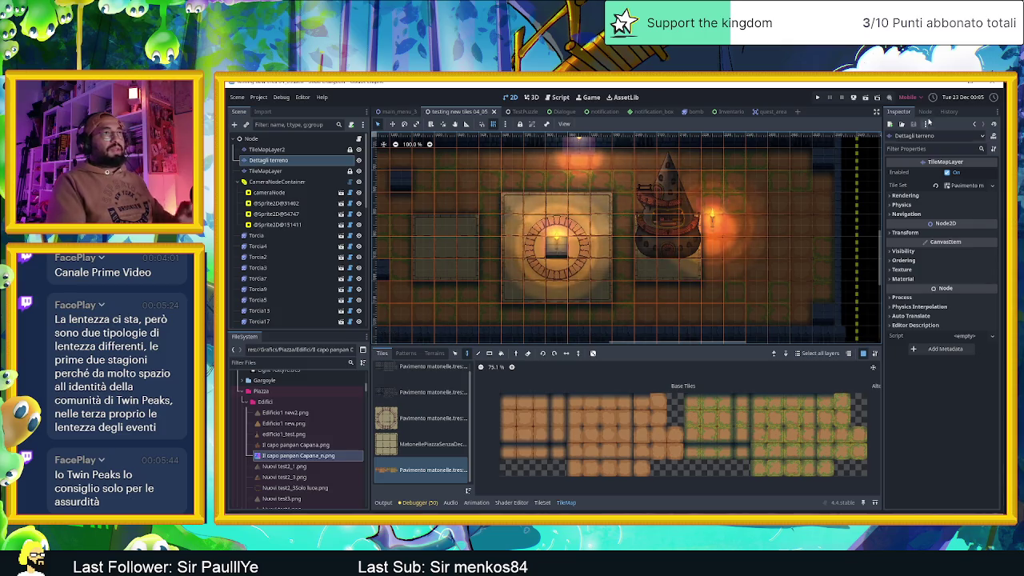
pyautogui.hotkey('alt', 'Tab')
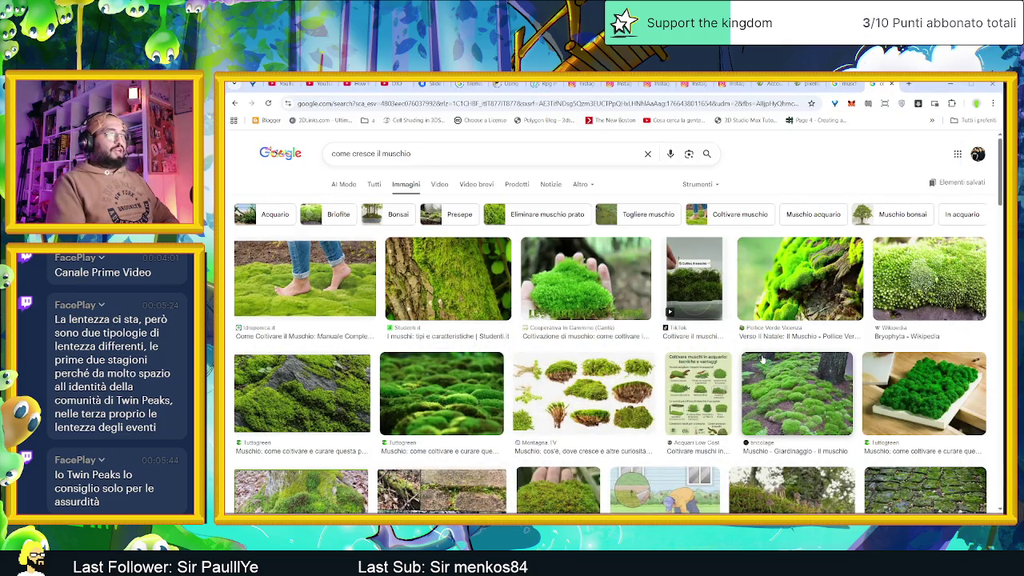
pyautogui.click(949, 84)
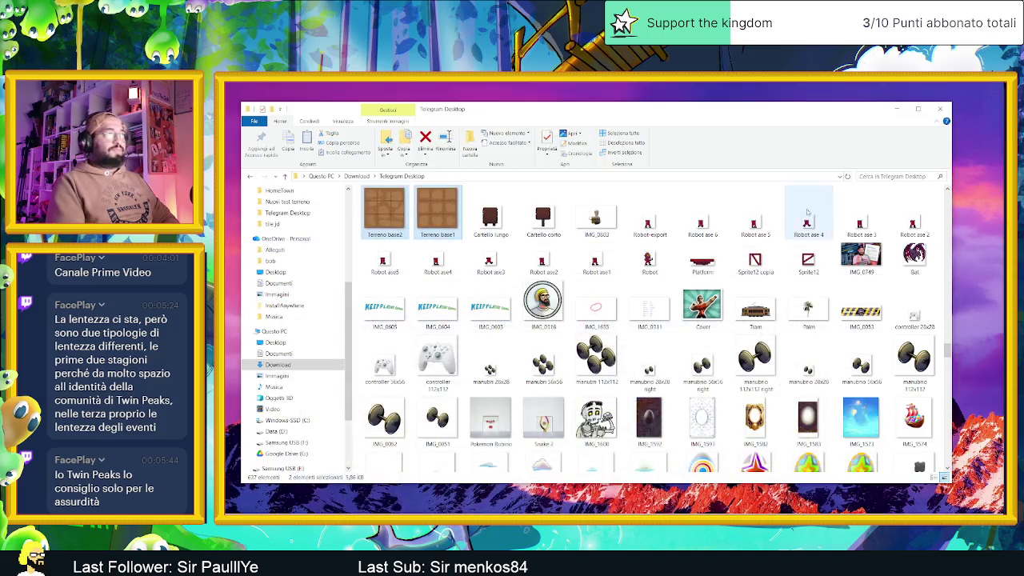
# Minimize the Telegram Desktop File Explorer window.
pyautogui.click(896, 110)
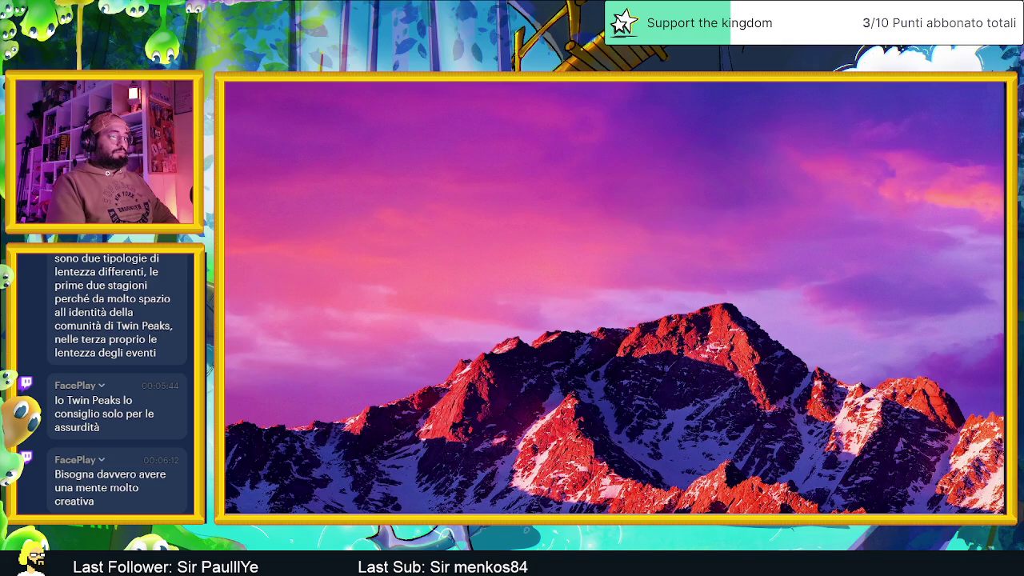
# Bring up VLC's jazz library, play Fancy Free from the top, then hide the player with Ctrl+Q.
pyautogui.hotkey('alt', 'Tab')
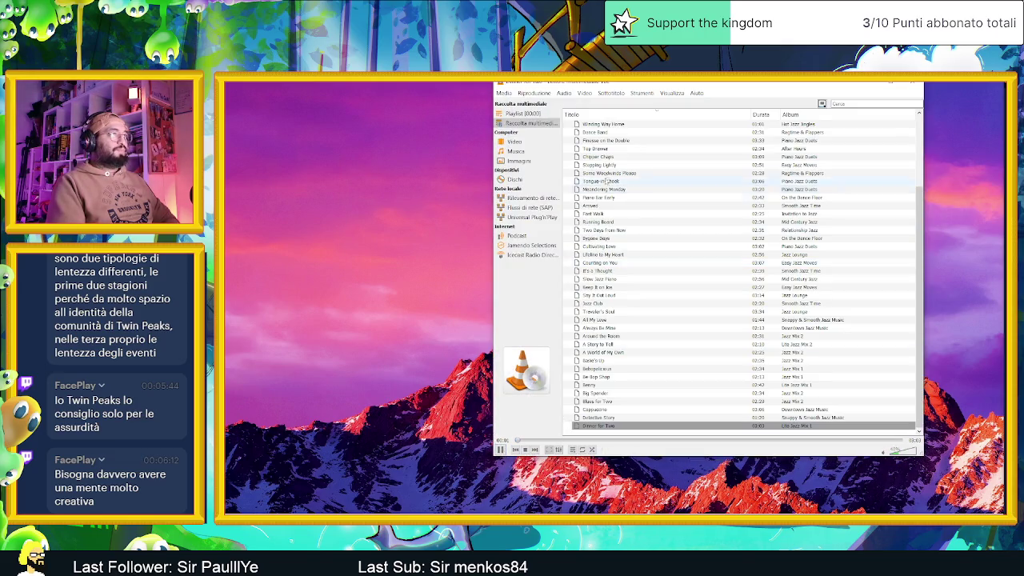
pyautogui.scroll(1, 619, 130)
pyautogui.scroll(3, 618, 130)
pyautogui.doubleClick(619, 127)
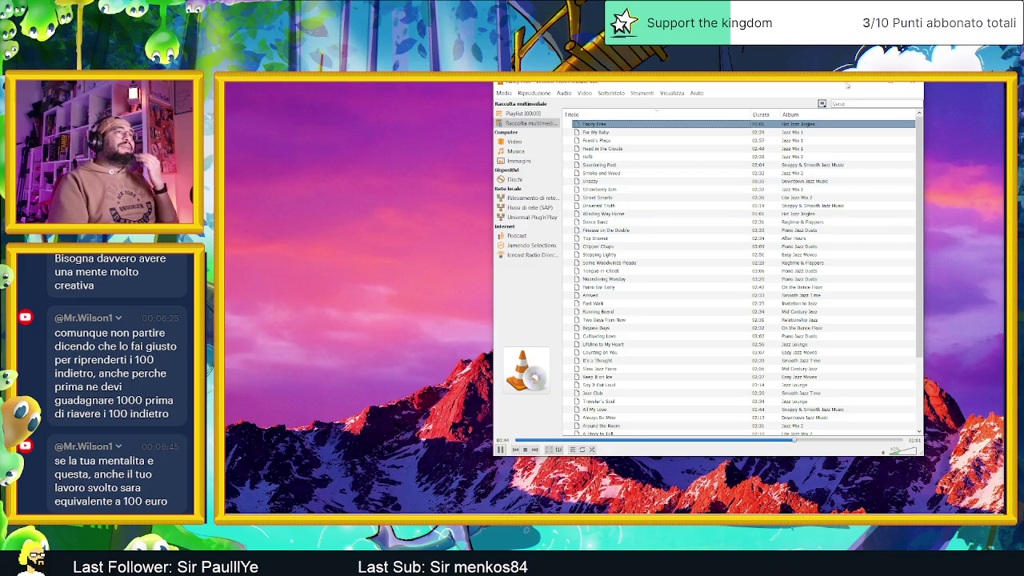
pyautogui.hotkey('ctrl', 'q')
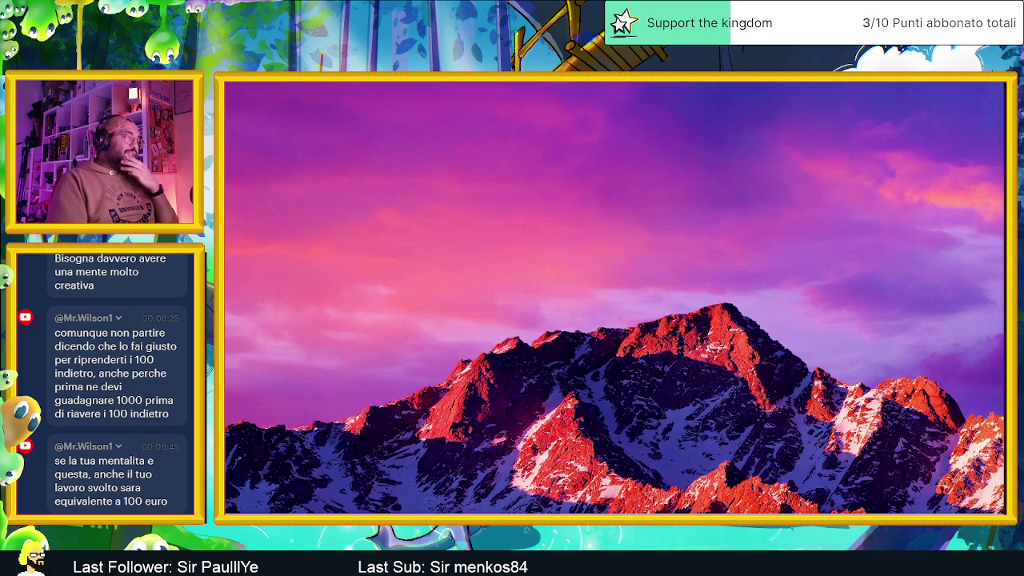
# Switch to Chrome, go from the Instagram tab to the Restream dashboard, then minimize Chrome.
pyautogui.hotkey('alt', 'Tab')
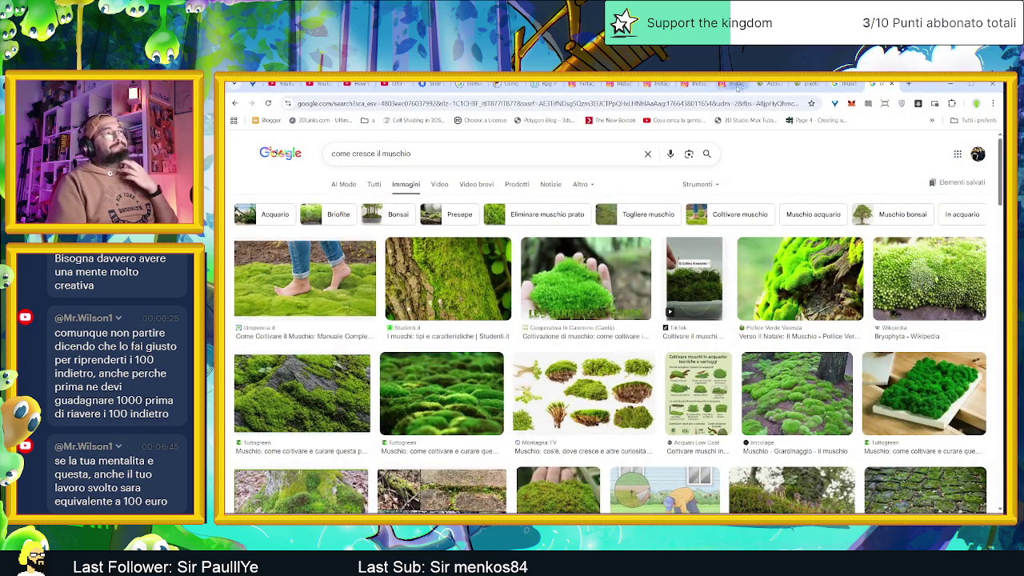
pyautogui.click(571, 84)
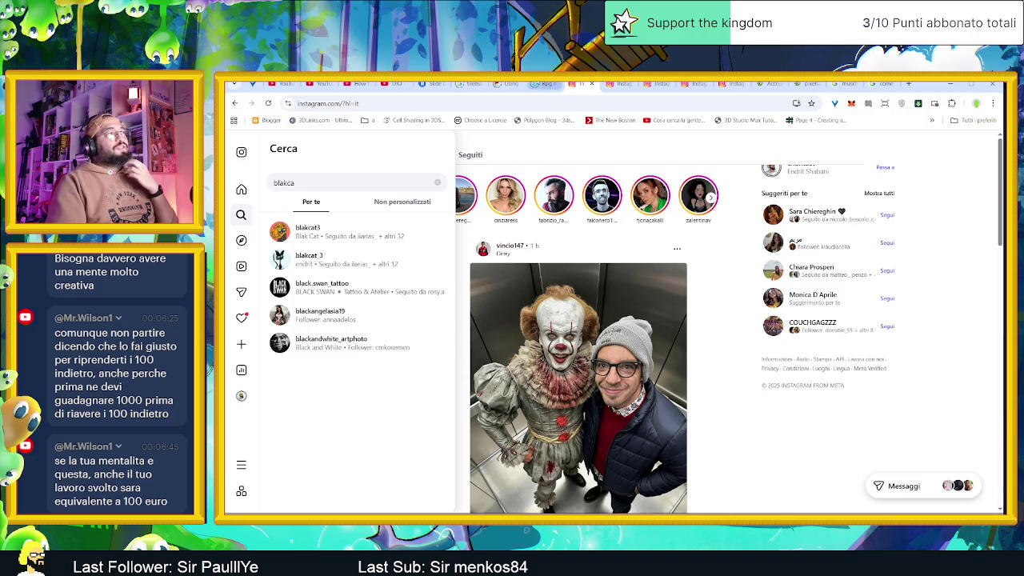
pyautogui.click(544, 84)
pyautogui.click(432, 84)
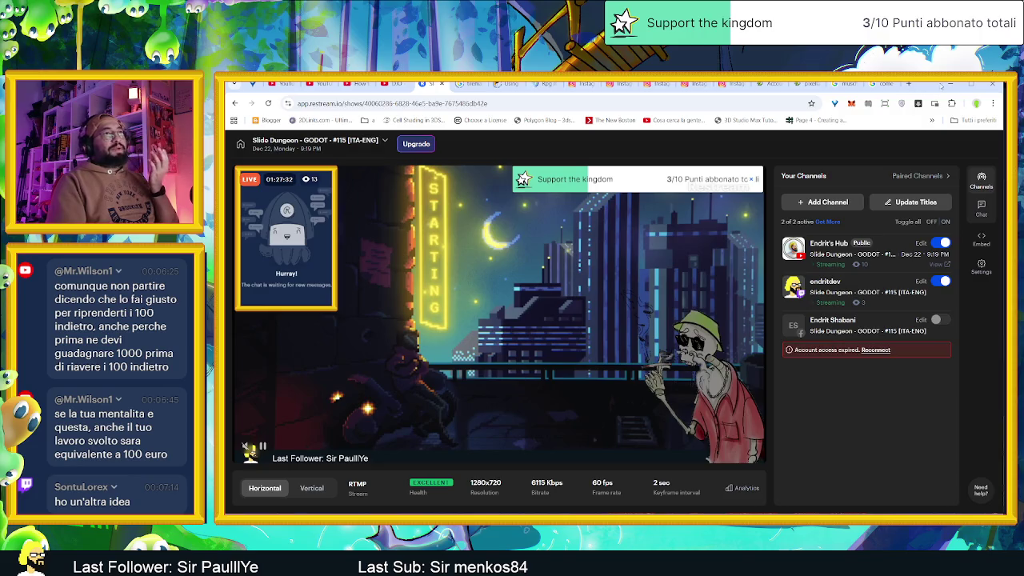
pyautogui.click(950, 83)
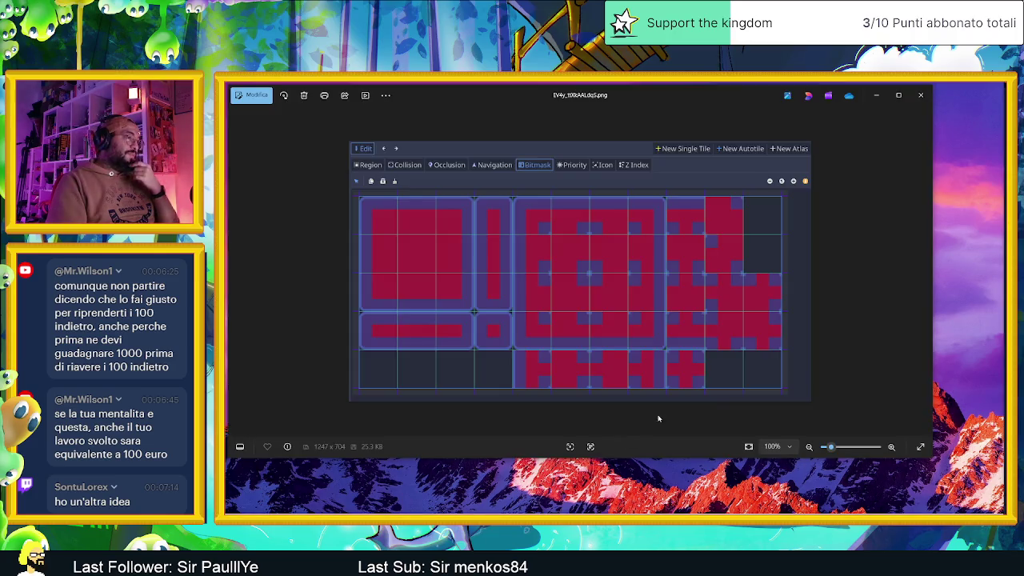
# Enlarge the Photos window, zoom into the tileset bitmask screenshot, then minimize it.
pyautogui.moveTo(933, 457); pyautogui.dragTo(1005, 516)
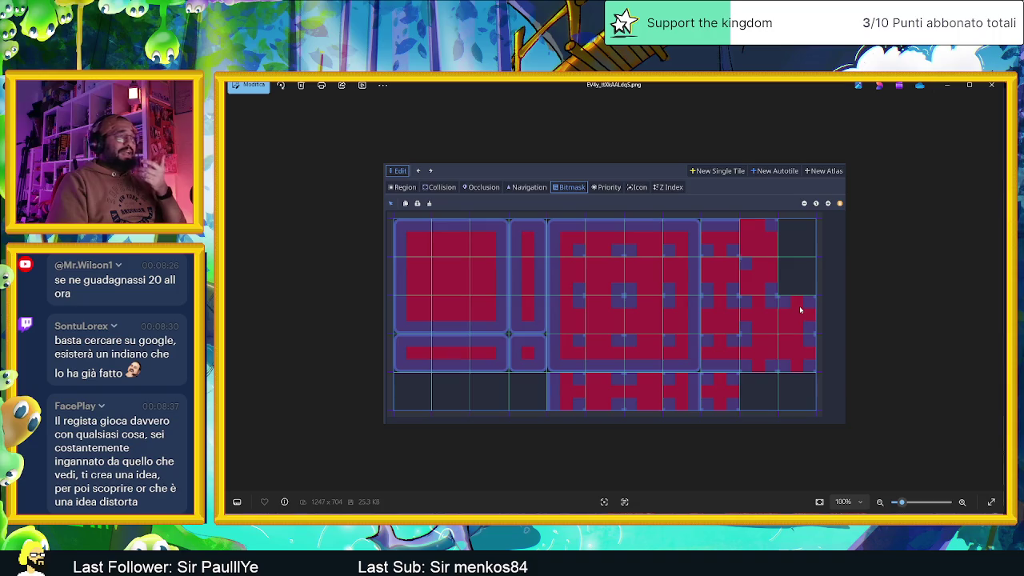
pyautogui.scroll(1, 744, 327)
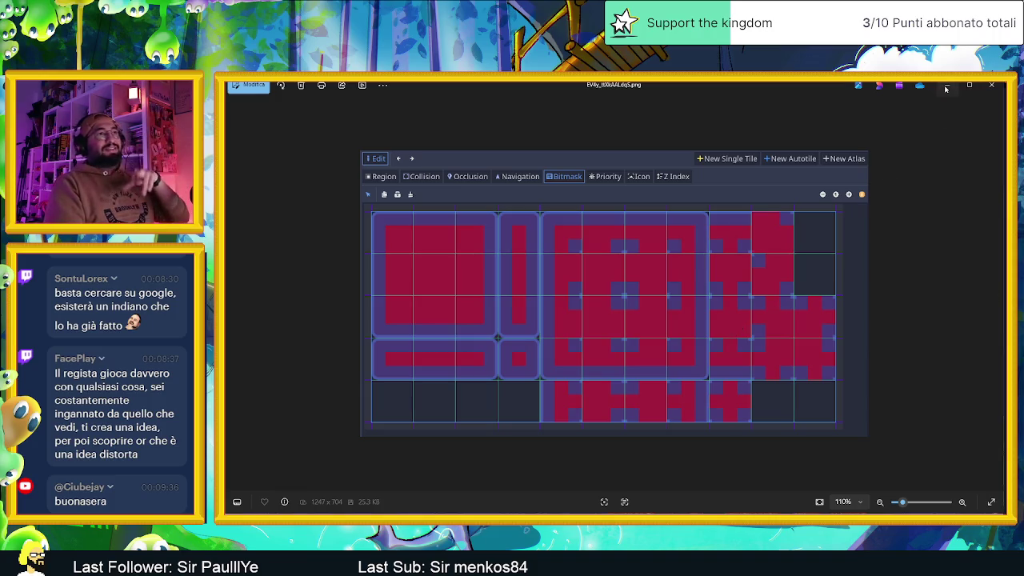
pyautogui.click(946, 85)
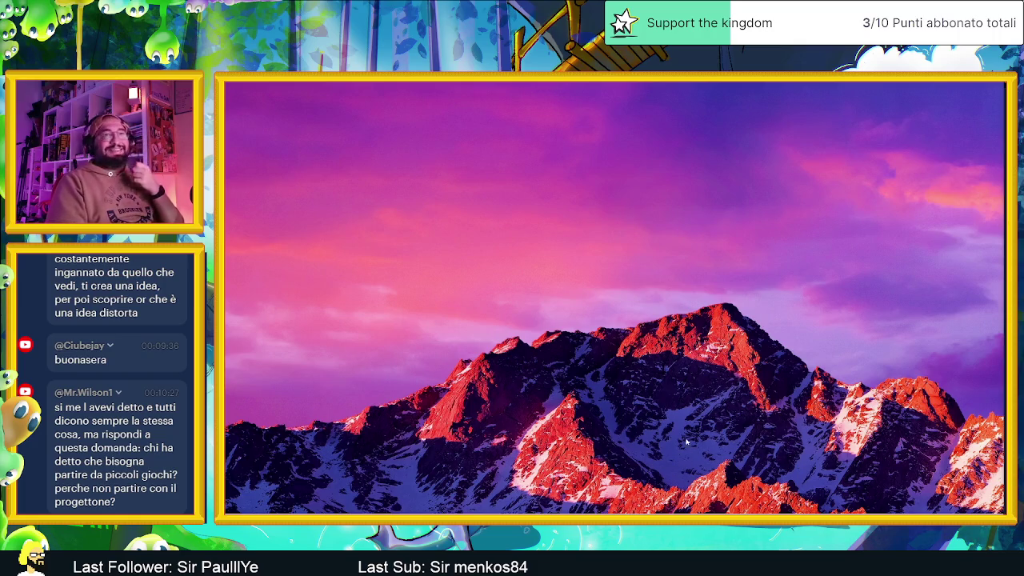
# Switch to Aseprite and close the Matonelle di terra and Pavimento uno tile sheet tabs.
pyautogui.hotkey('alt', 'Tab')
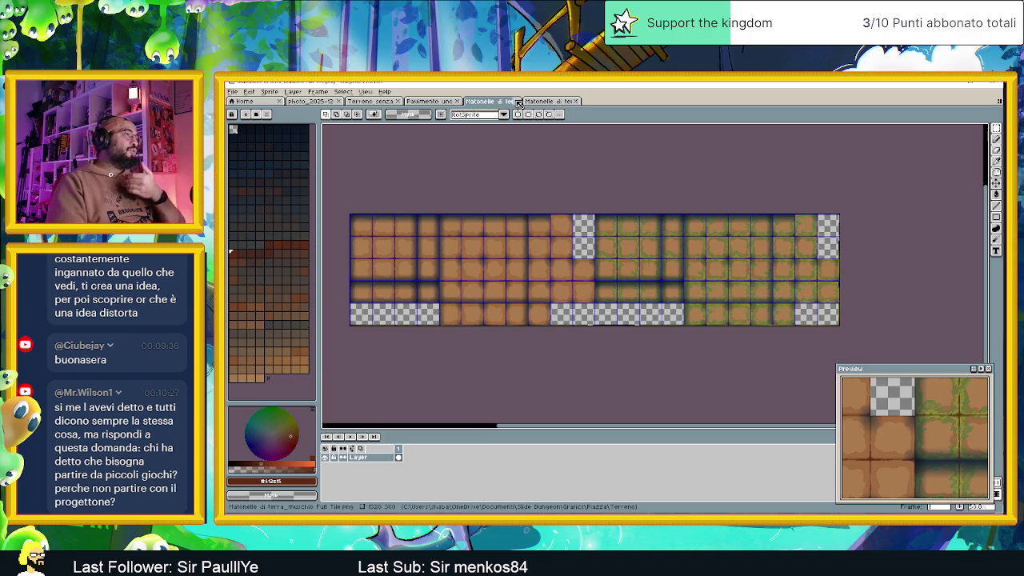
pyautogui.click(519, 102)
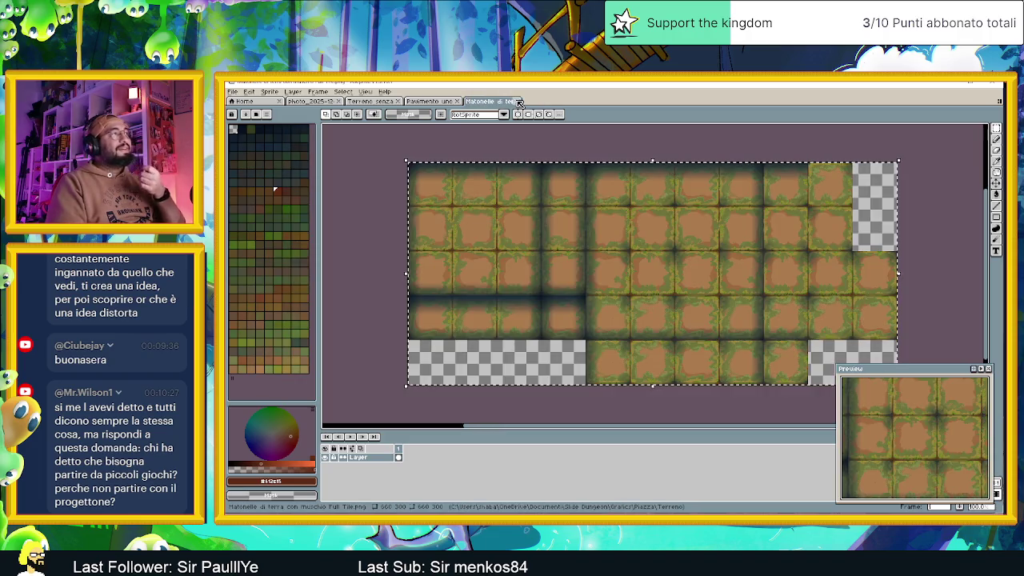
pyautogui.click(519, 101)
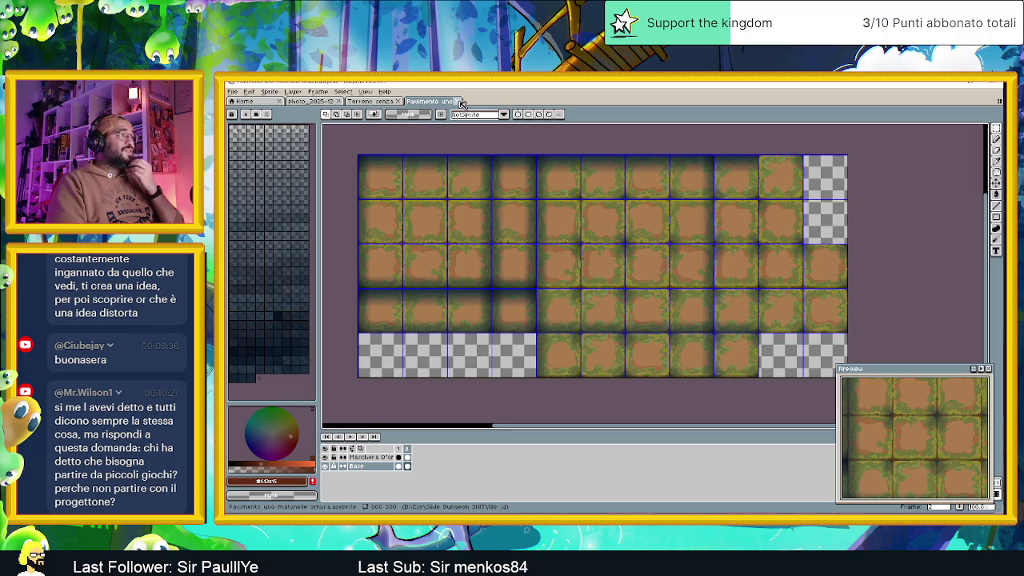
pyautogui.click(461, 105)
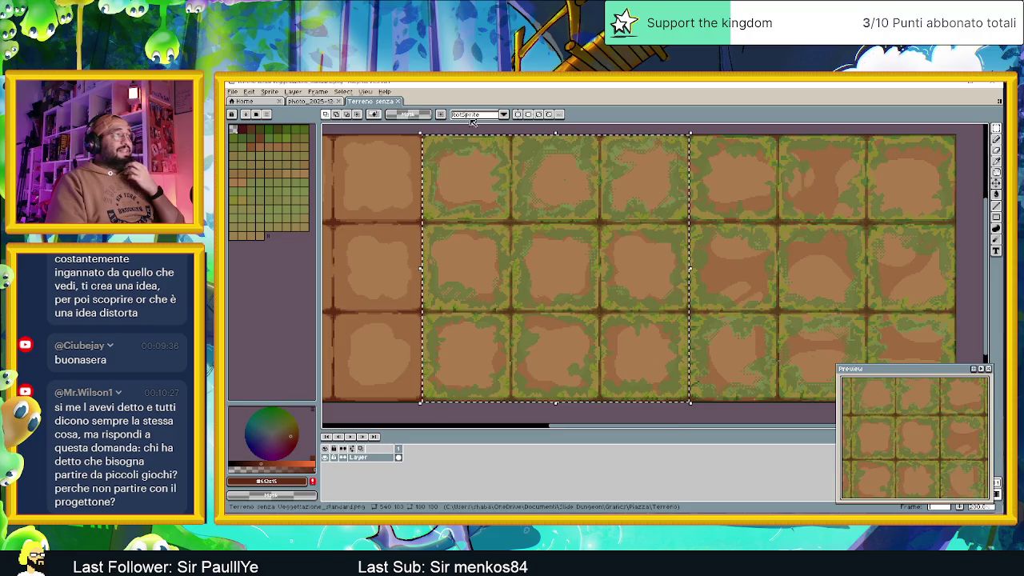
# Deselect the middle block of grass-edged tiles and zoom in on the dirt tiles.
pyautogui.scroll(-2, 538, 186)
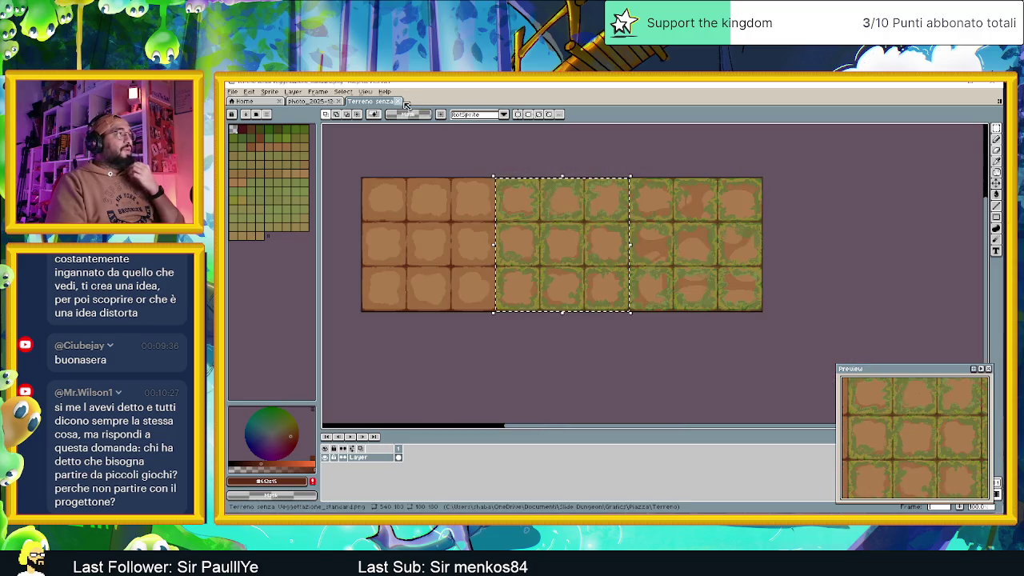
pyautogui.moveTo(469, 205); pyautogui.dragTo(538, 217)
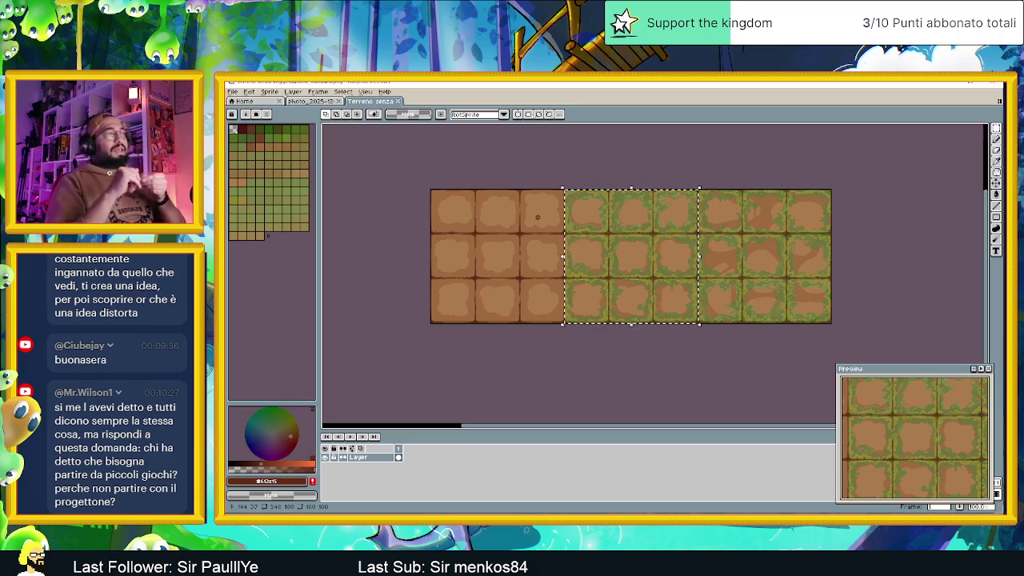
pyautogui.click(507, 345)
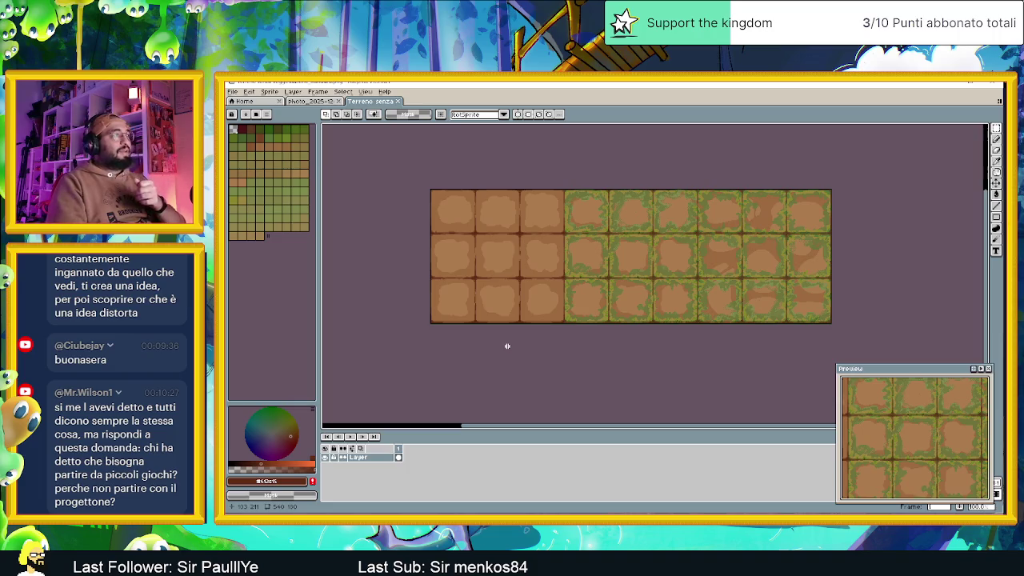
pyautogui.scroll(2, 507, 346)
pyautogui.moveTo(549, 279); pyautogui.dragTo(623, 328)
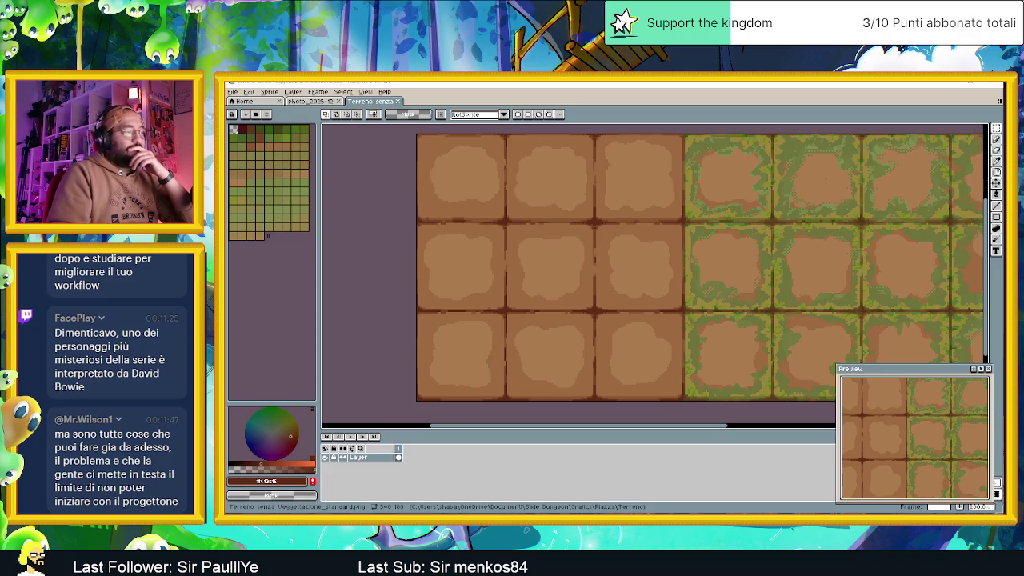
pyautogui.hotkey('alt', 'Tab')
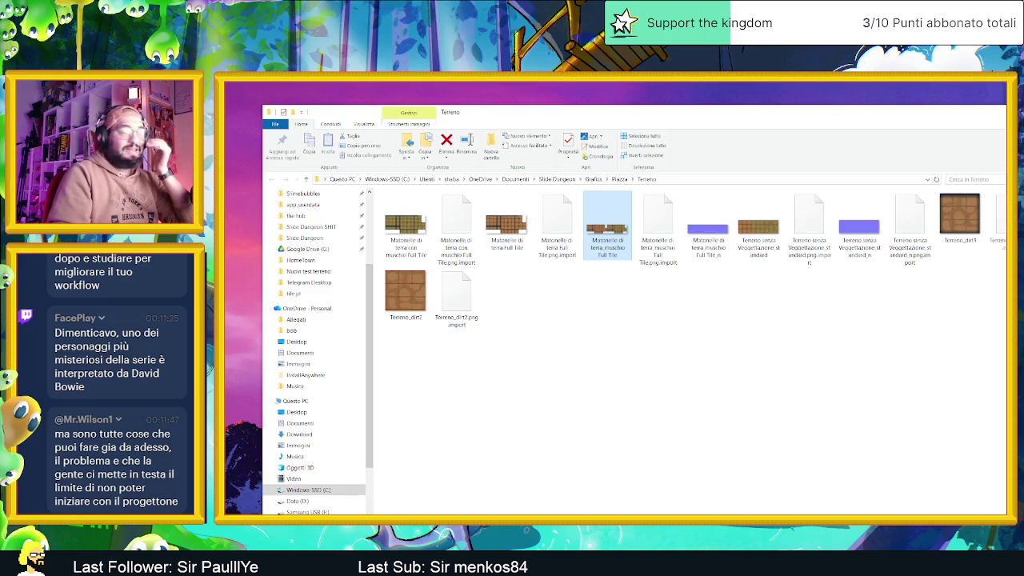
pyautogui.hotkey('alt', 'Tab')
pyautogui.hotkey('alt', 'Tab')
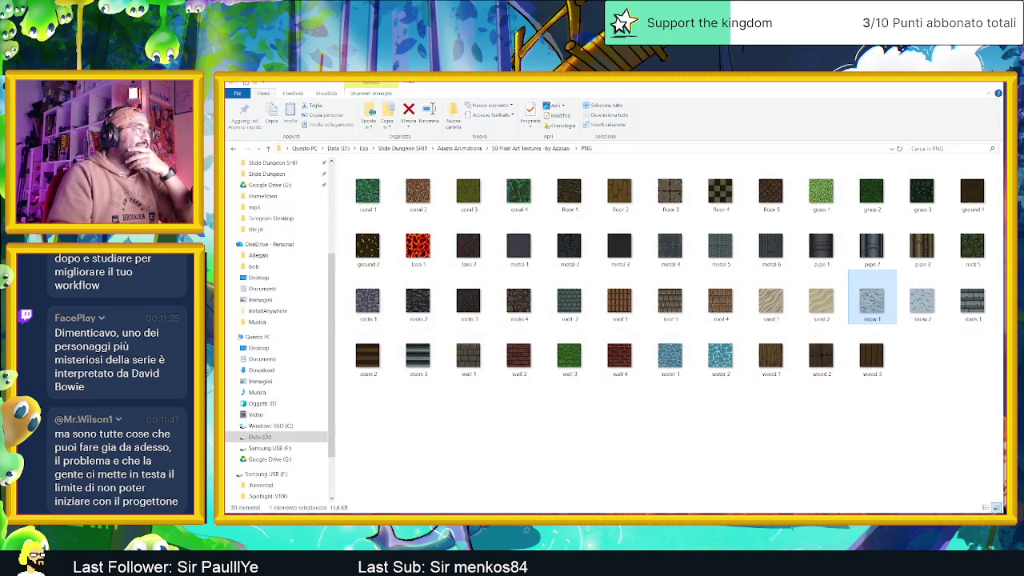
pyautogui.hotkey('alt', 'Tab')
pyautogui.hotkey('alt', 'Tab')
pyautogui.hotkey('alt', 'Tab')
pyautogui.hotkey('alt', 'Tab')
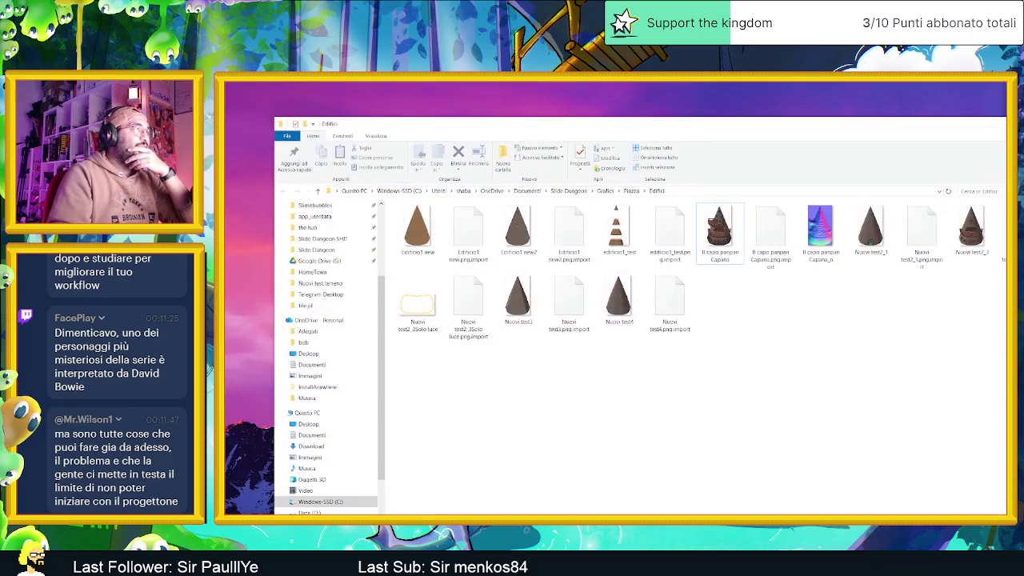
pyautogui.hotkey('alt', 'Tab')
pyautogui.hotkey('alt', 'Tab')
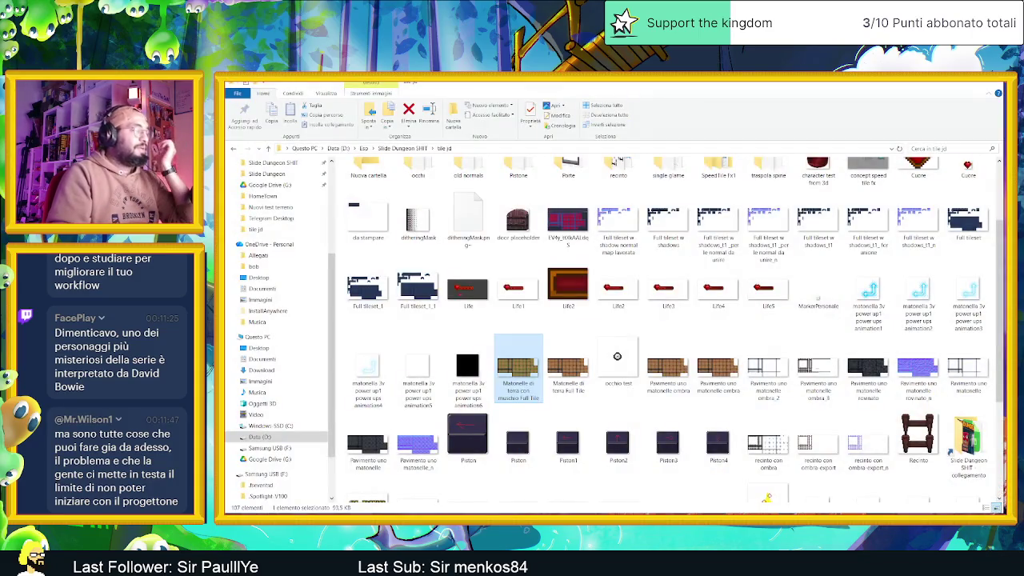
pyautogui.hotkey('alt', 'Tab')
pyautogui.hotkey('alt', 'Tab')
pyautogui.hotkey('alt', 'Tab')
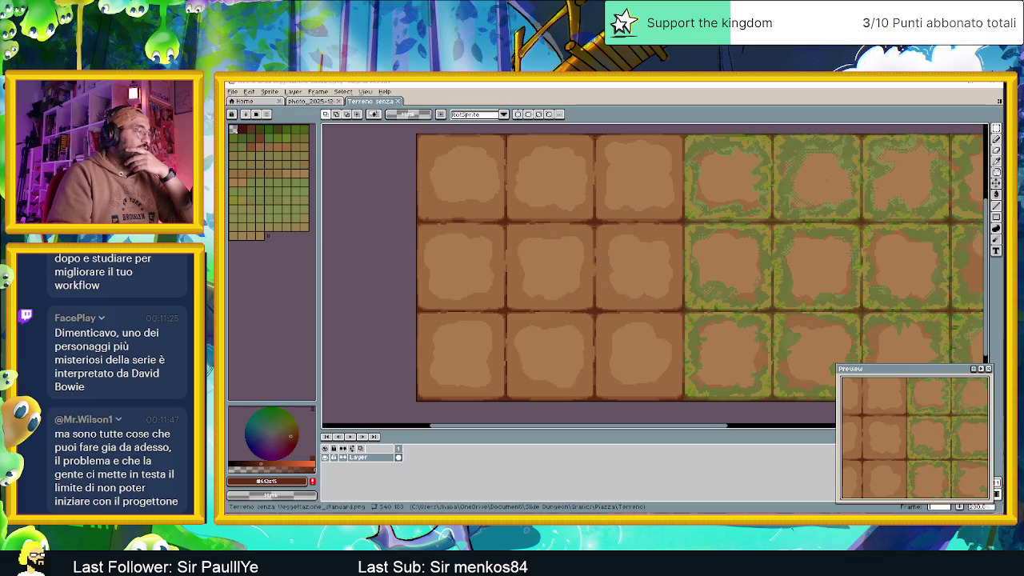
pyautogui.hotkey('alt', 'Tab')
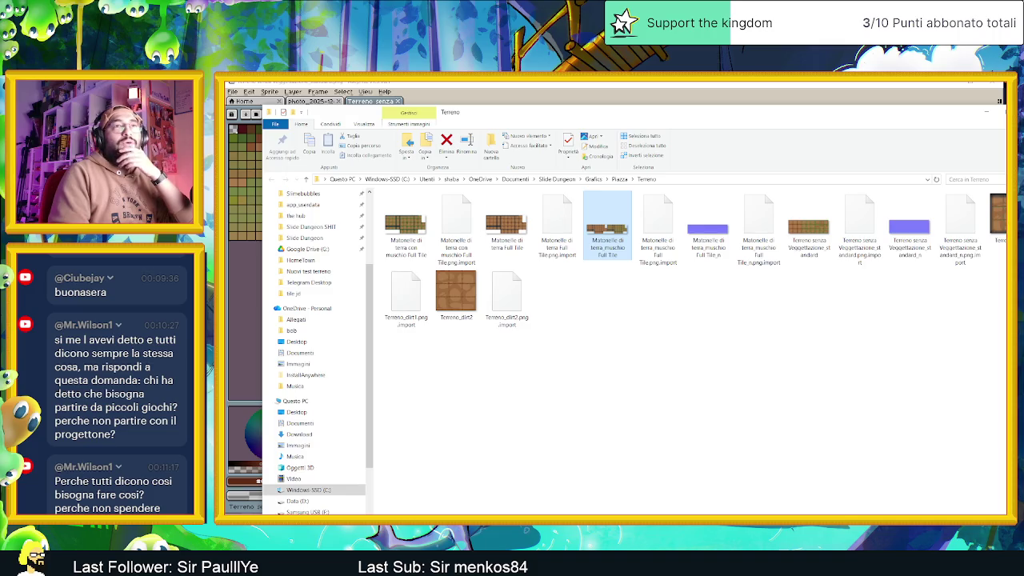
# Close the Terreno folder window, pan the tileset canvas, and nudge the Preview window up-left.
pyautogui.click(997, 112)
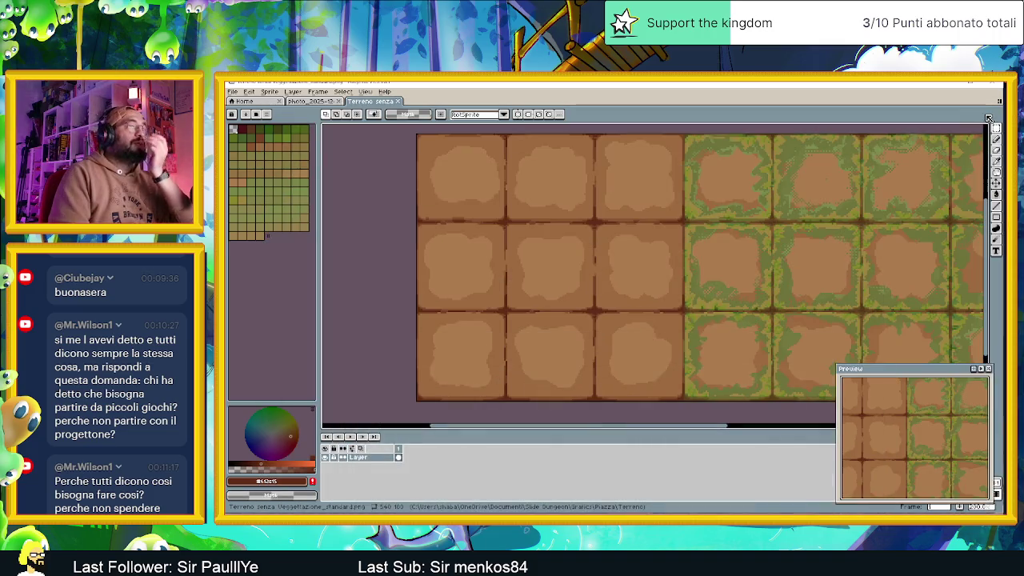
pyautogui.moveTo(884, 209); pyautogui.dragTo(829, 214)
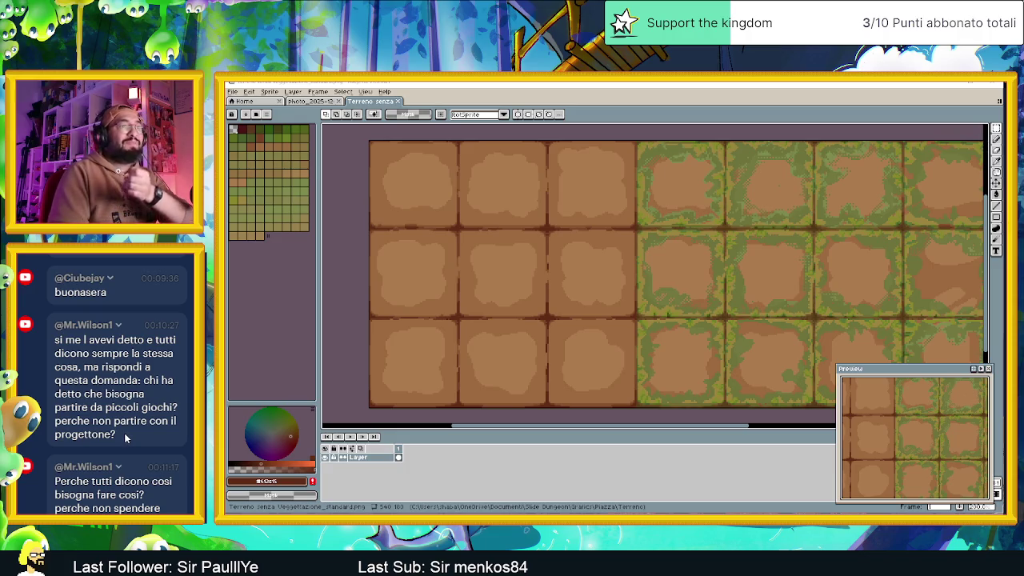
pyautogui.moveTo(931, 370)
pyautogui.mouseDown()
pyautogui.moveTo(918, 361)
pyautogui.moveTo(921, 292)
pyautogui.mouseUp()
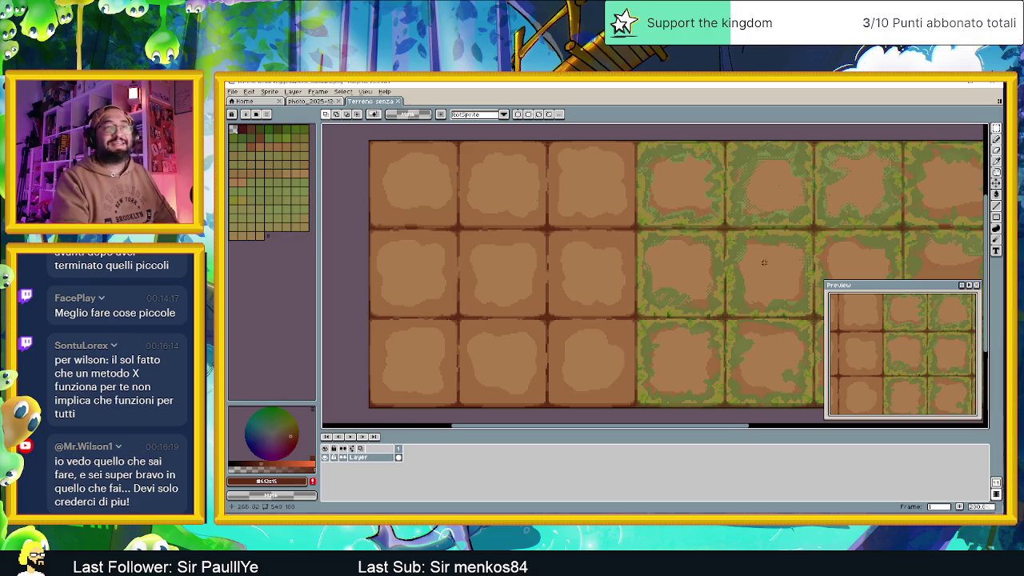
# Scroll down over the Terreno senza Veggetazione_standard.png tileset canvas in Aseprite.
pyautogui.scroll(-1, 602, 251)
pyautogui.scroll(1, 610, 249)
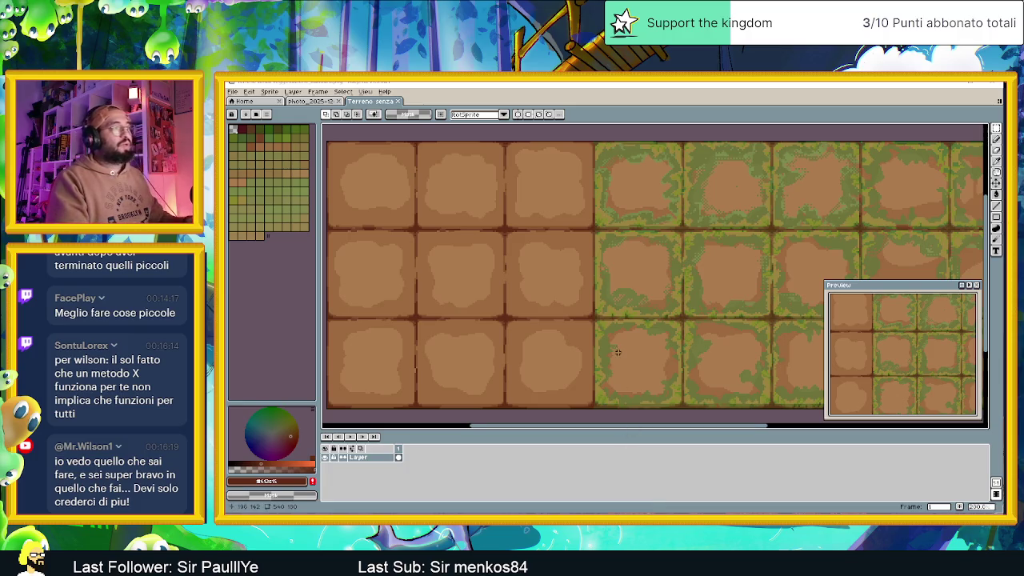
pyautogui.hscroll(-2, 618, 352)
pyautogui.hscroll(-2, 564, 304)
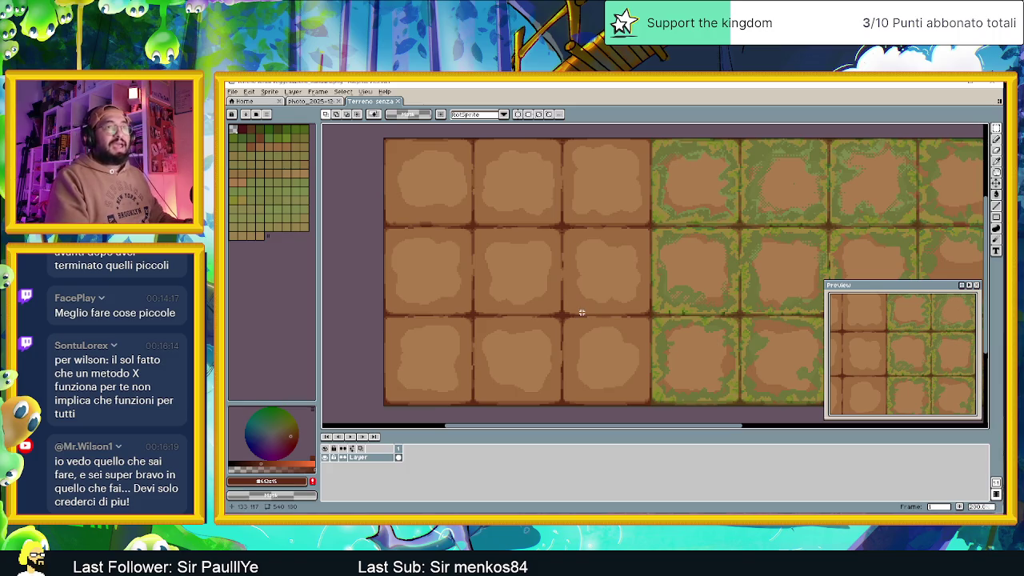
pyautogui.moveTo(503, 295); pyautogui.dragTo(604, 296)
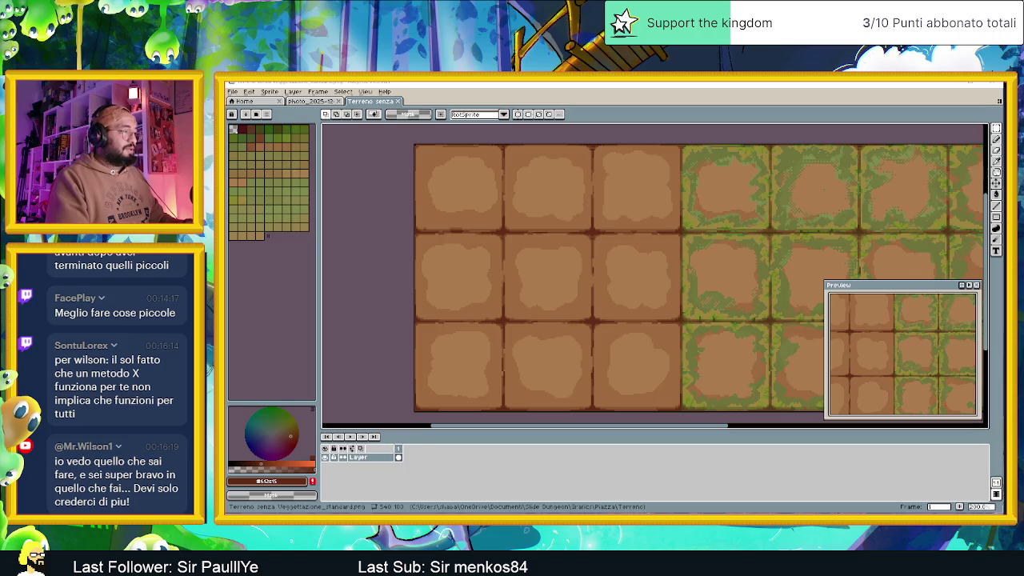
pyautogui.hotkey('alt', 'Tab')
pyautogui.hotkey('alt', 'Tab')
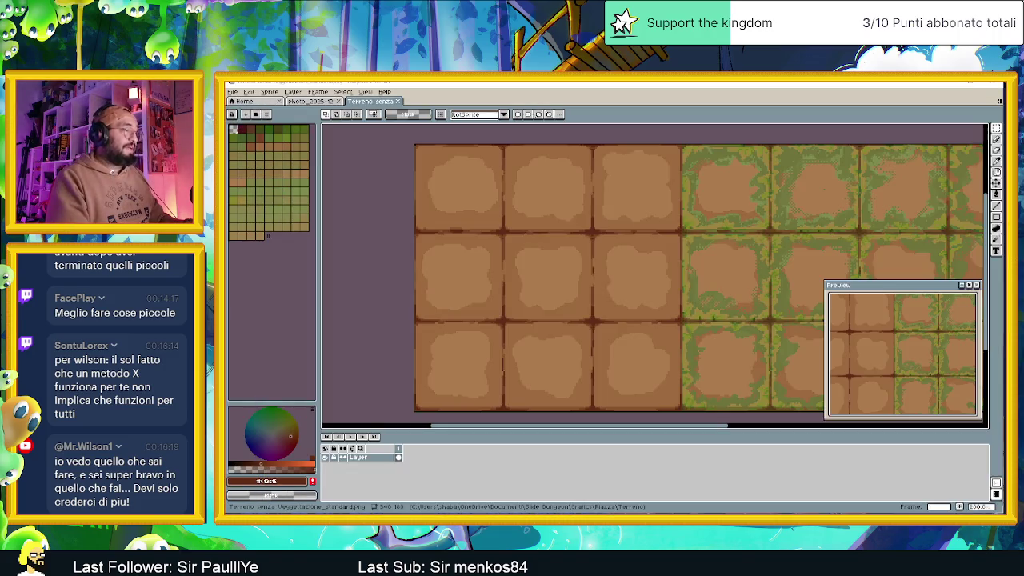
pyautogui.rightClick(461, 522)
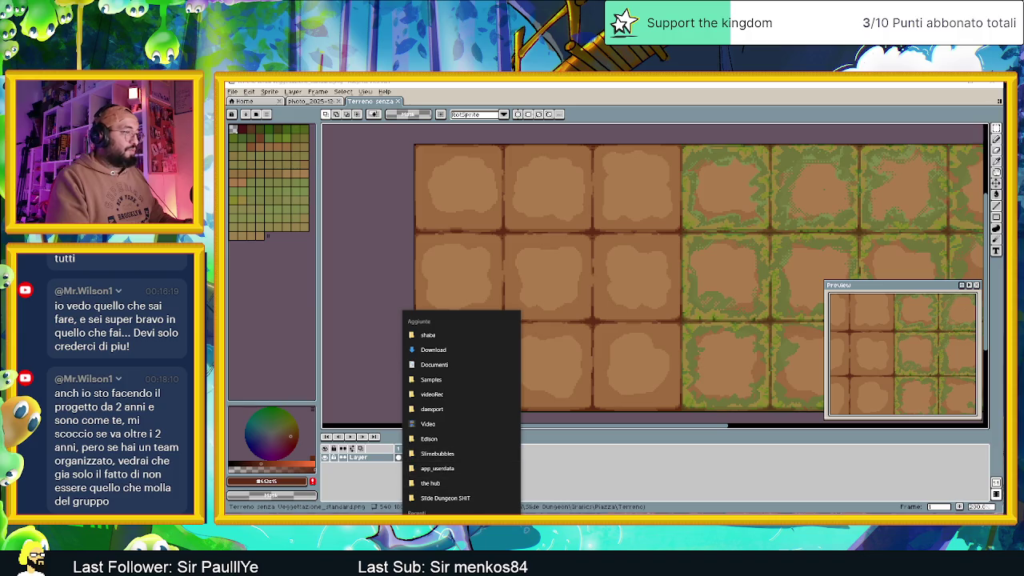
# Open a new File Explorer window on the Desktop and enter the Esp folder.
pyautogui.click(541, 404)
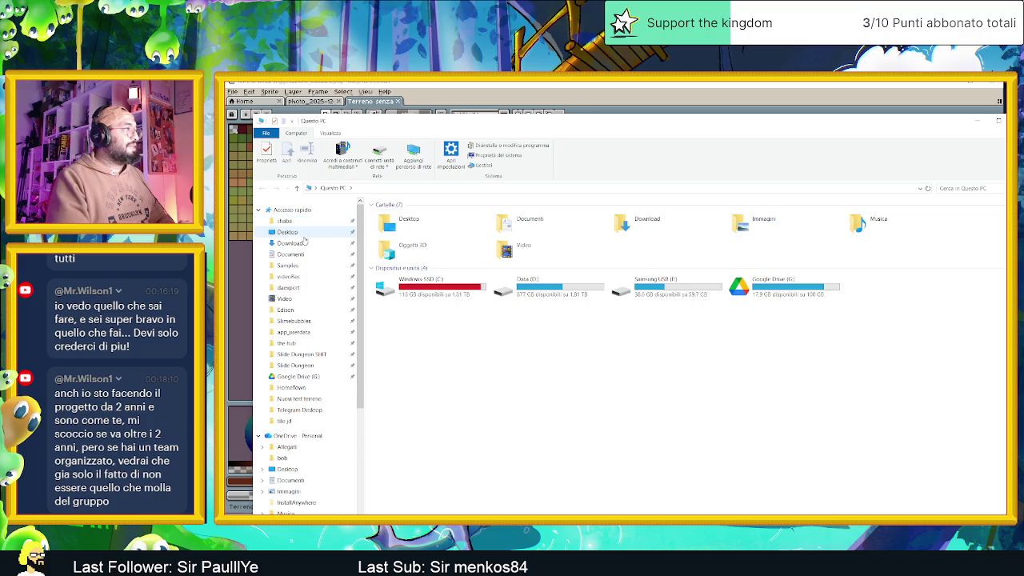
pyautogui.click(303, 234)
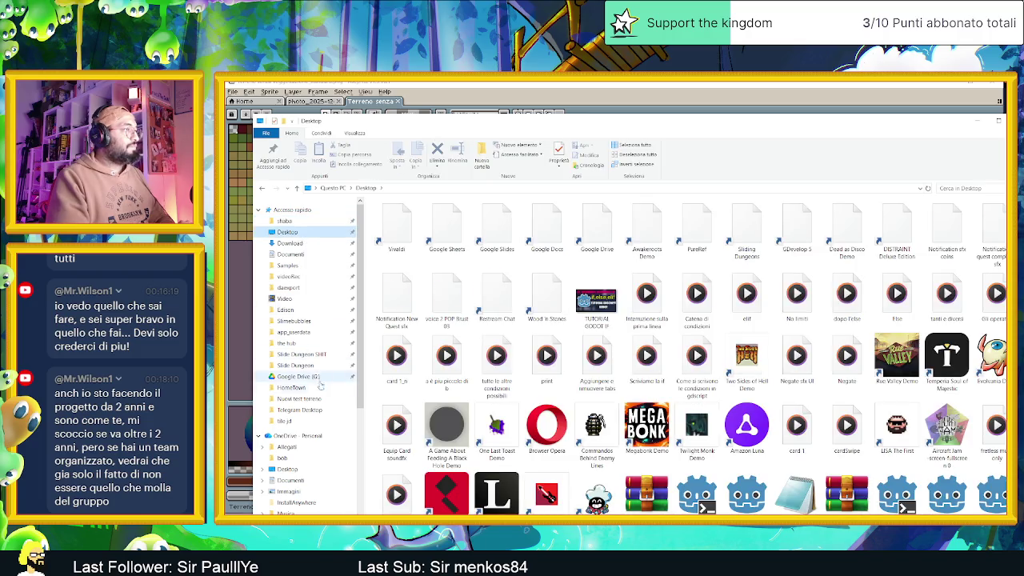
pyautogui.click(453, 356)
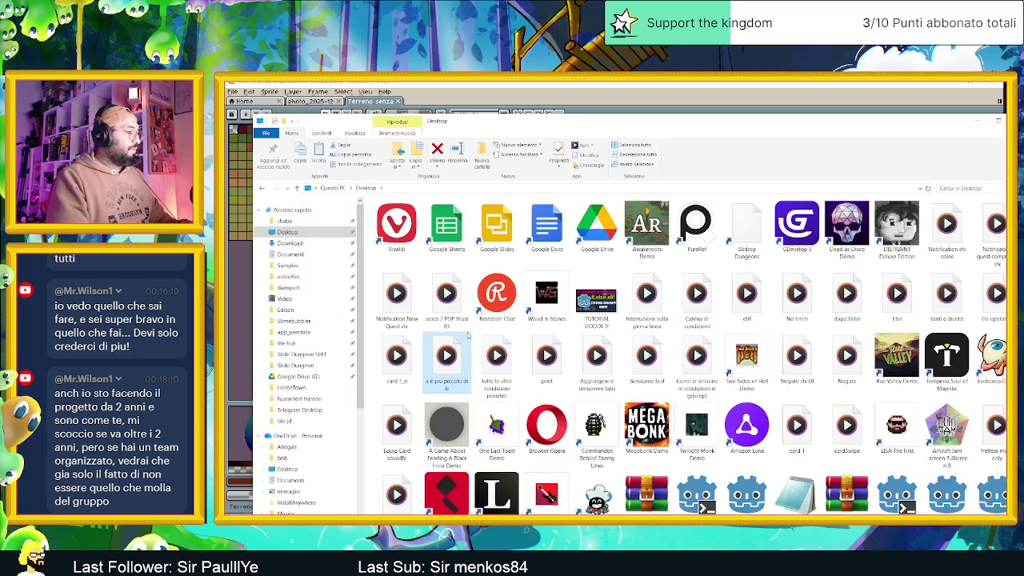
pyautogui.press('Left')
pyautogui.press('Down')
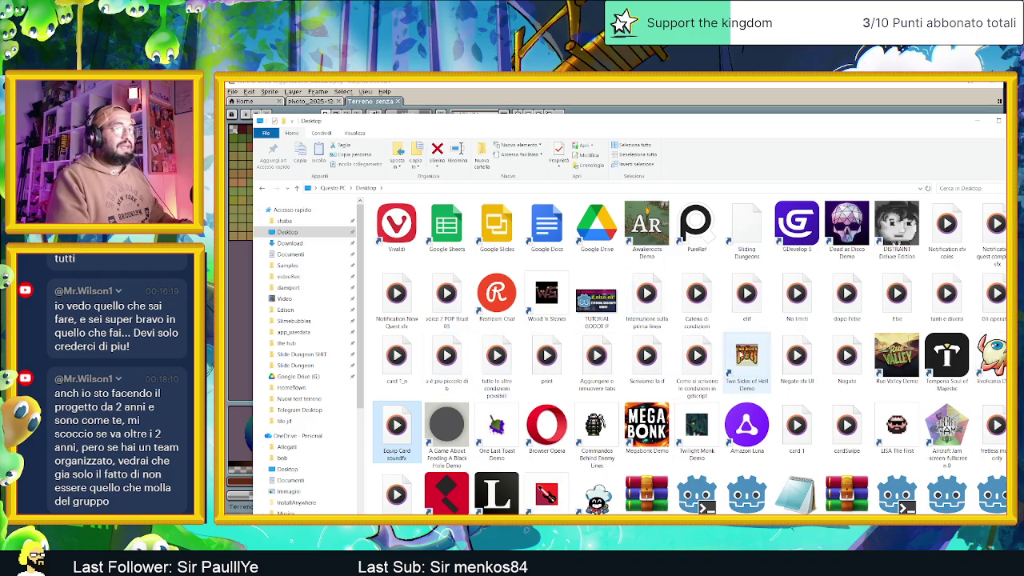
pyautogui.scroll(-10, 747, 361)
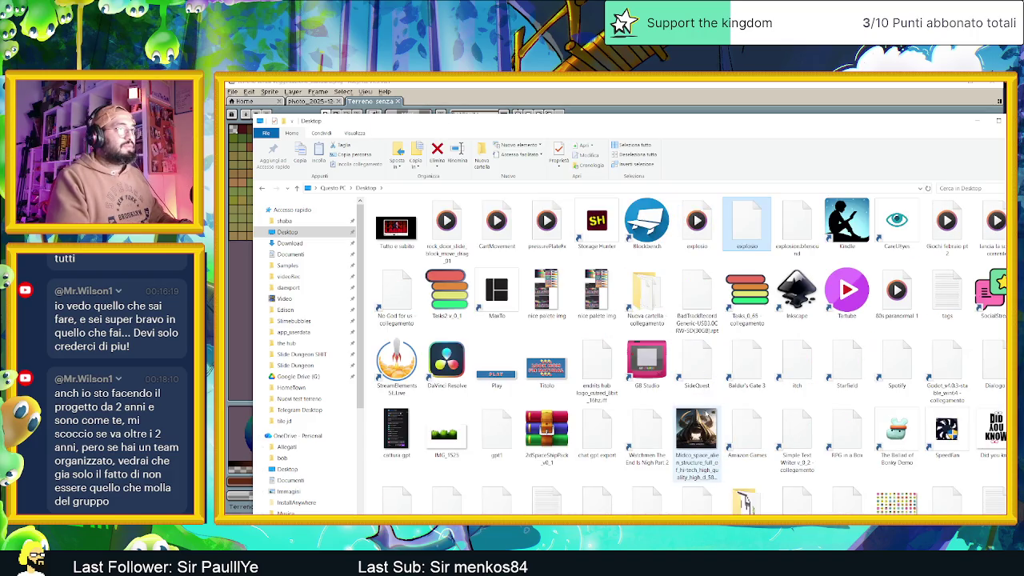
pyautogui.scroll(-3, 751, 236)
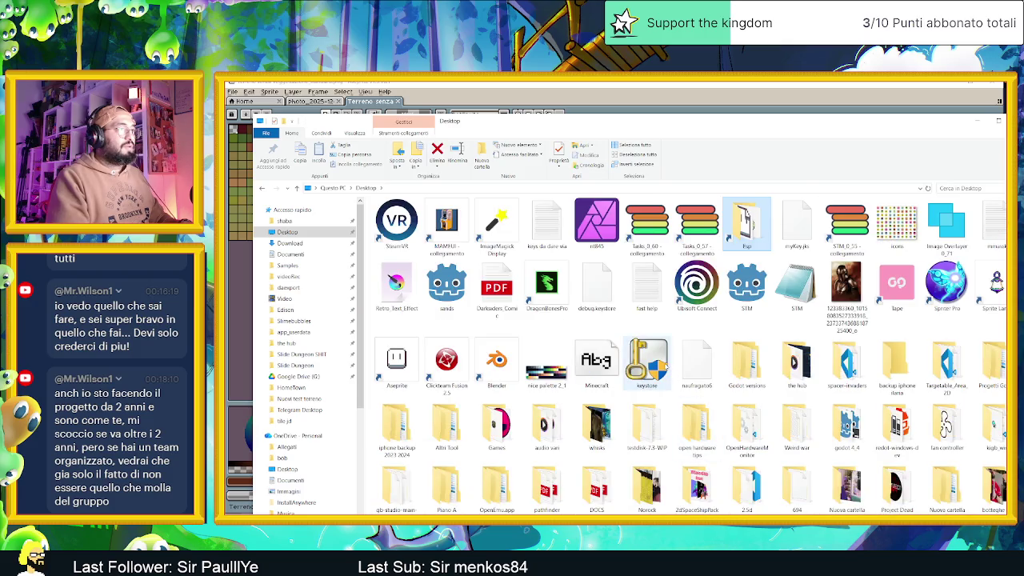
pyautogui.doubleClick(747, 228)
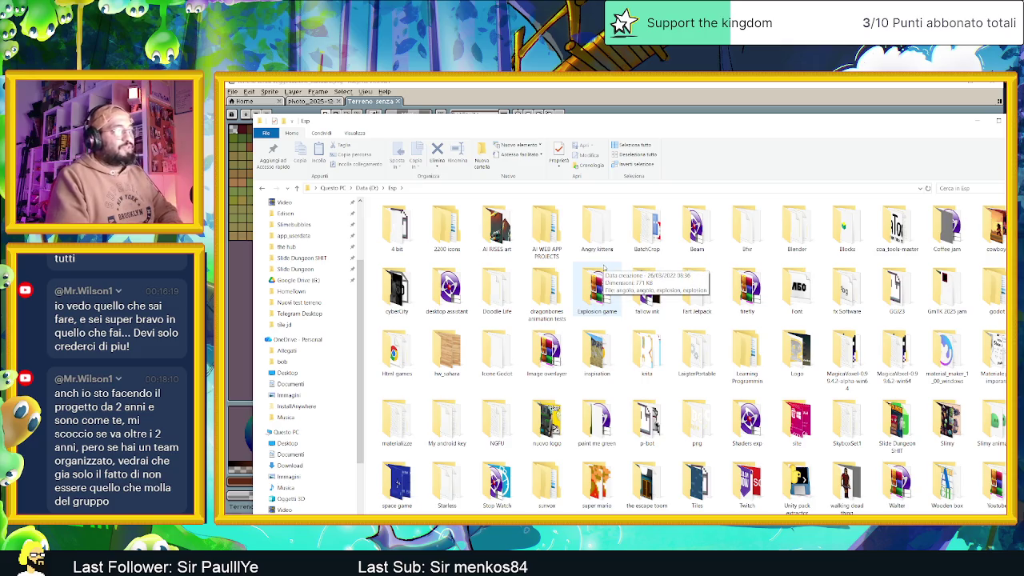
# Peek inside the 4 bit and cyberCity folders, returning to Esp after each.
pyautogui.click(397, 227)
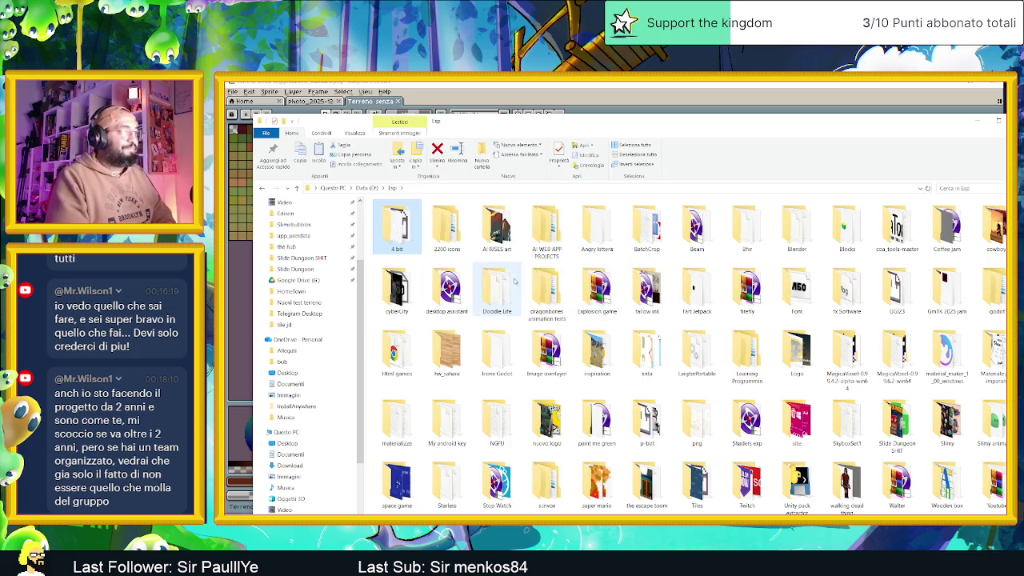
pyautogui.doubleClick(414, 245)
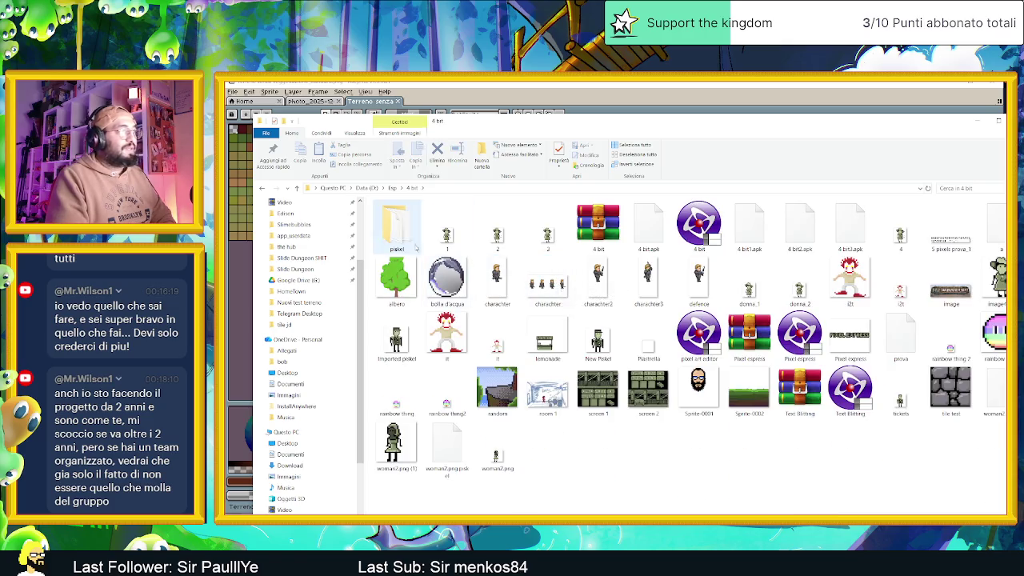
pyautogui.hotkey('alt', 'Left')
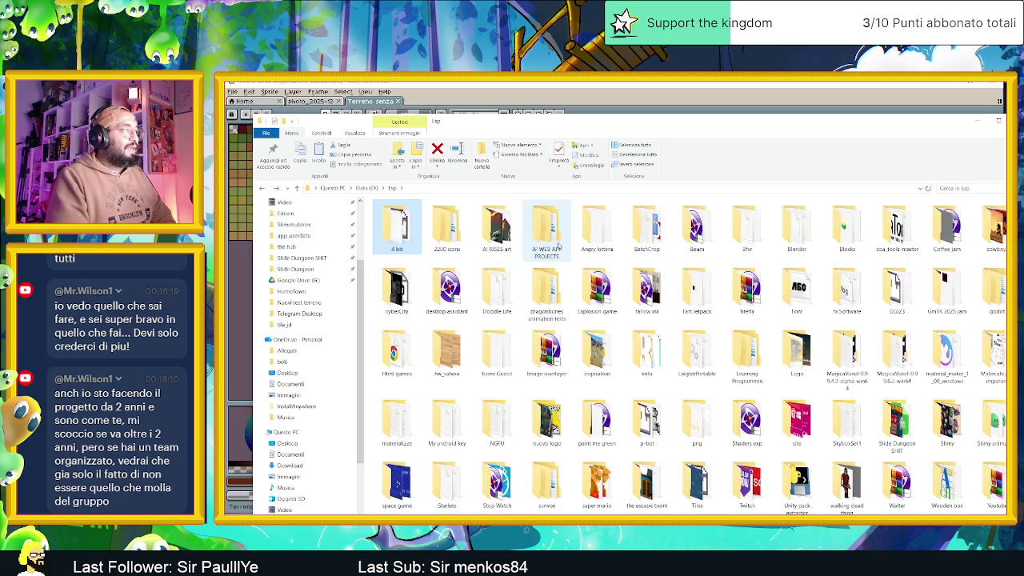
pyautogui.click(496, 234)
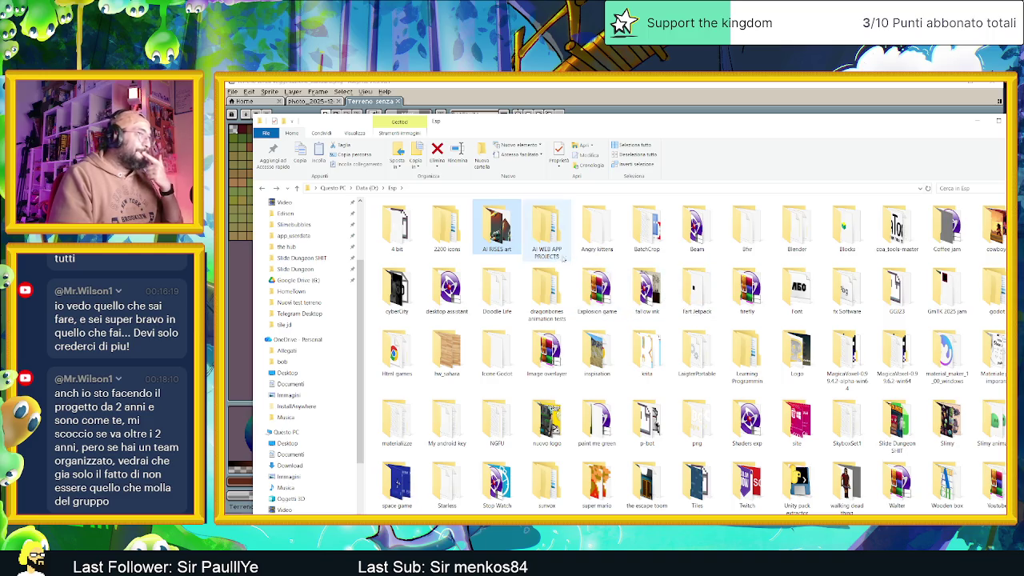
pyautogui.click(606, 234)
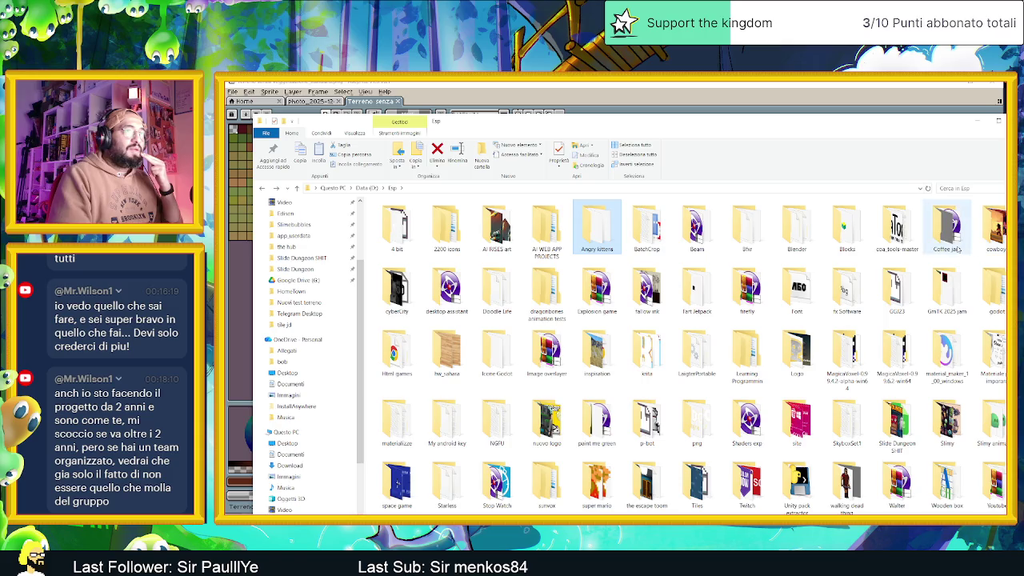
pyautogui.click(953, 234)
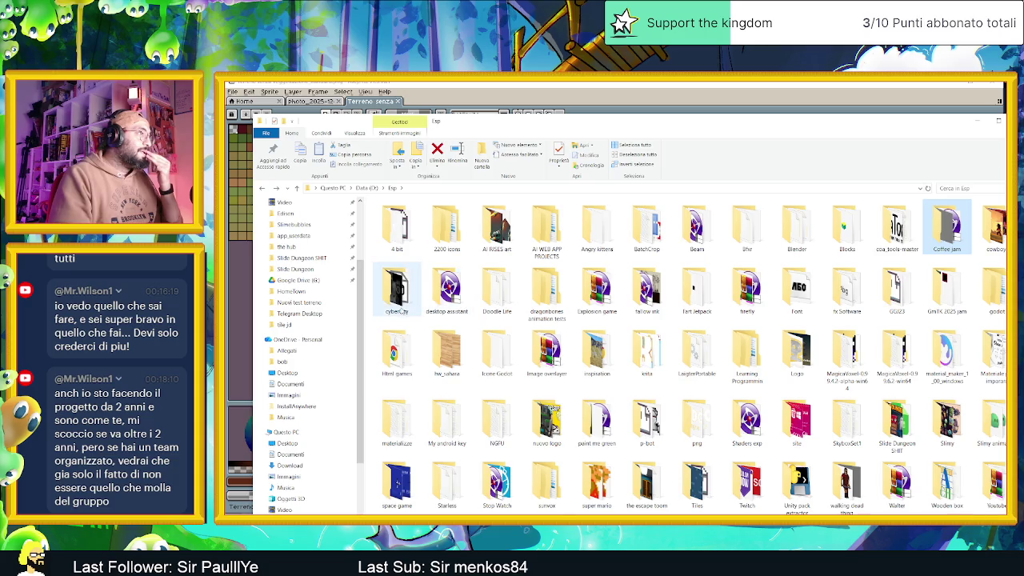
pyautogui.click(397, 289)
pyautogui.doubleClick(397, 288)
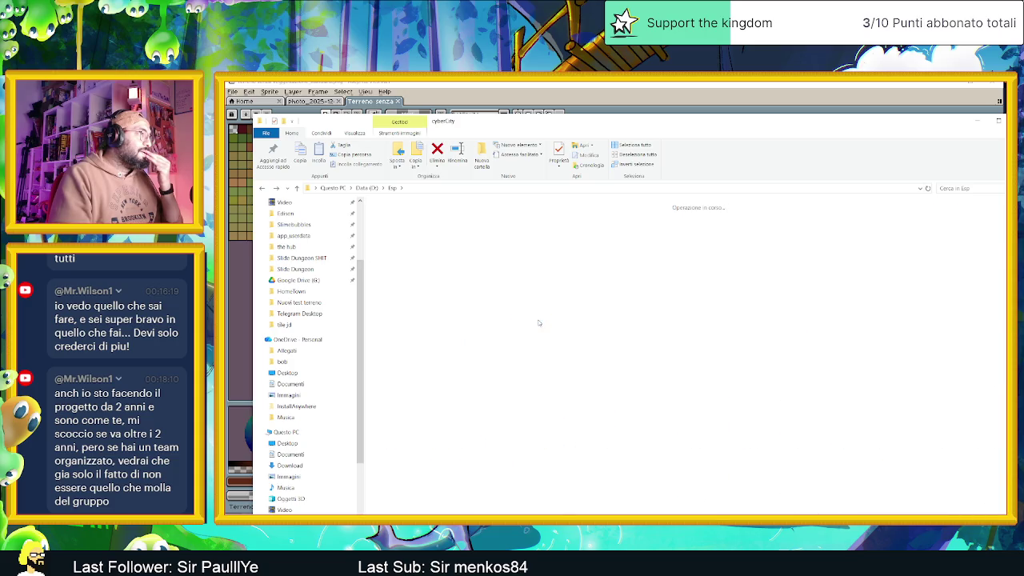
pyautogui.scroll(-3, 540, 324)
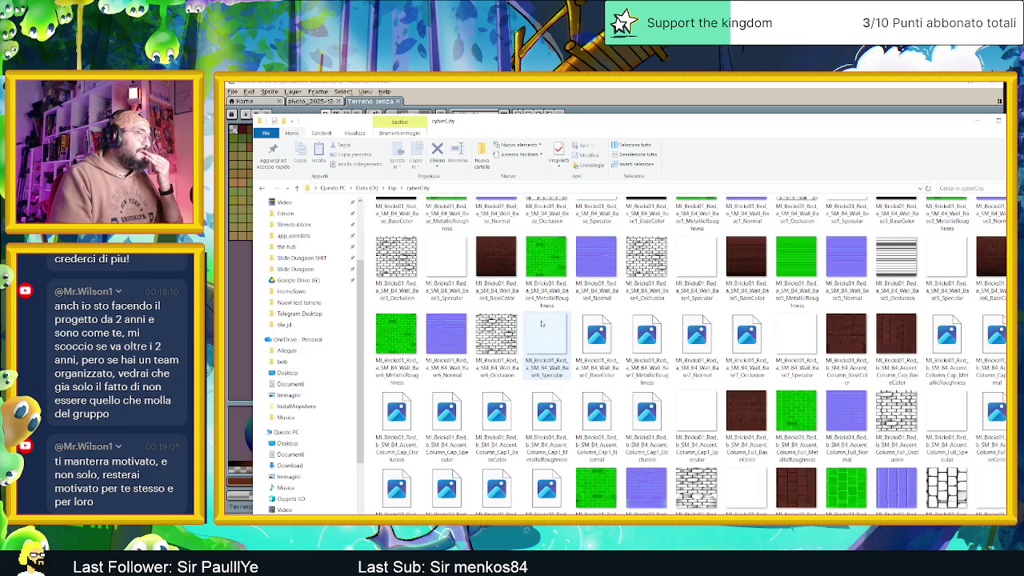
pyautogui.press('BackSpace')
# Browse folders like Doodle Life, Fart Jetpack and GmTK 2025 jam, then open p-bot.
pyautogui.click(468, 296)
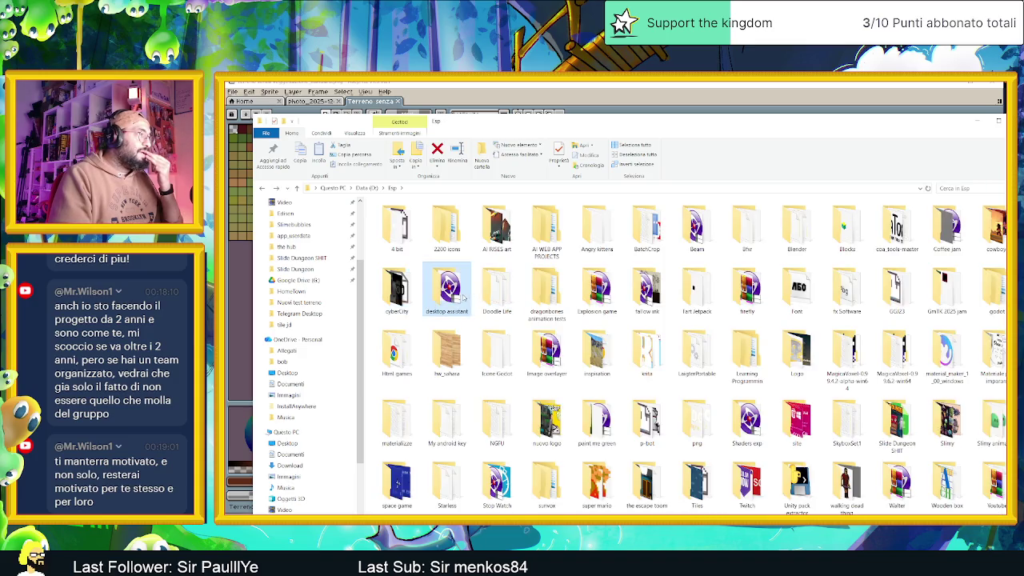
pyautogui.click(512, 296)
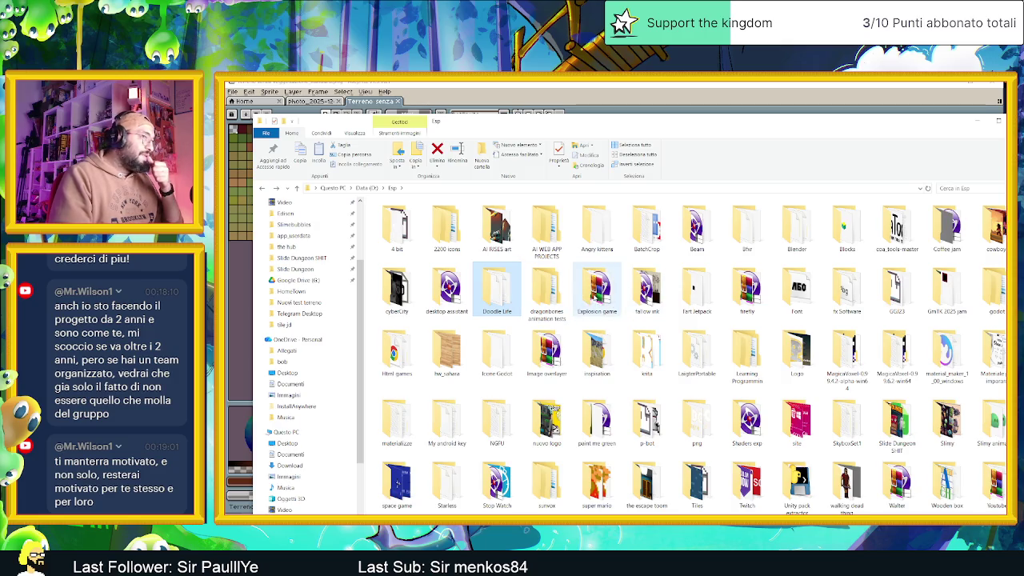
pyautogui.click(598, 290)
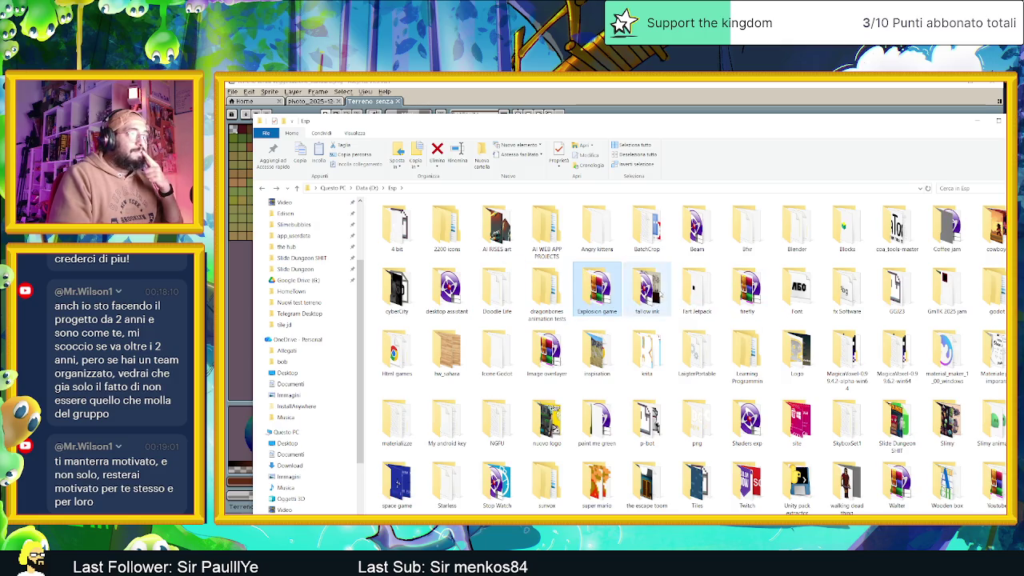
pyautogui.click(648, 290)
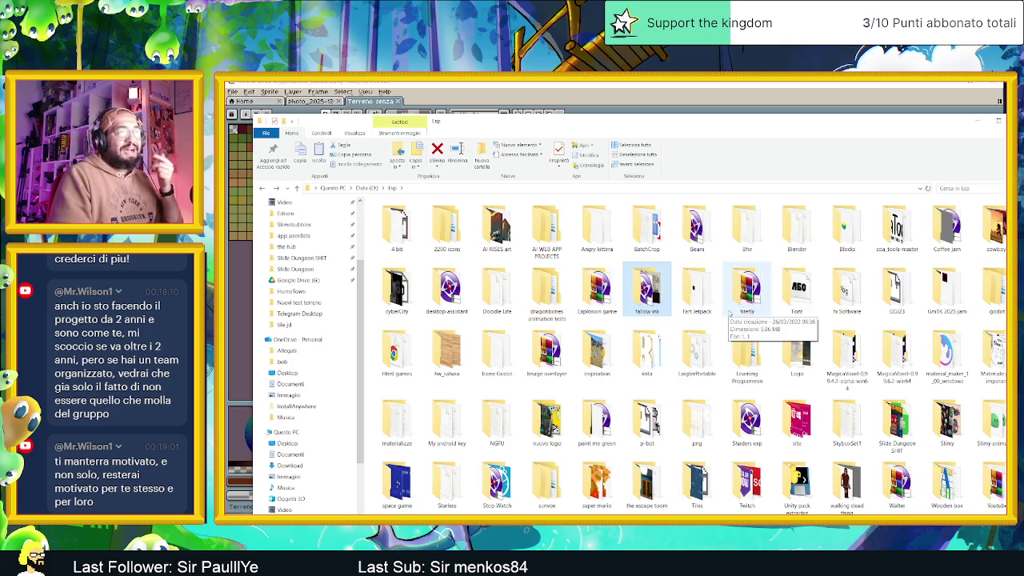
pyautogui.click(697, 288)
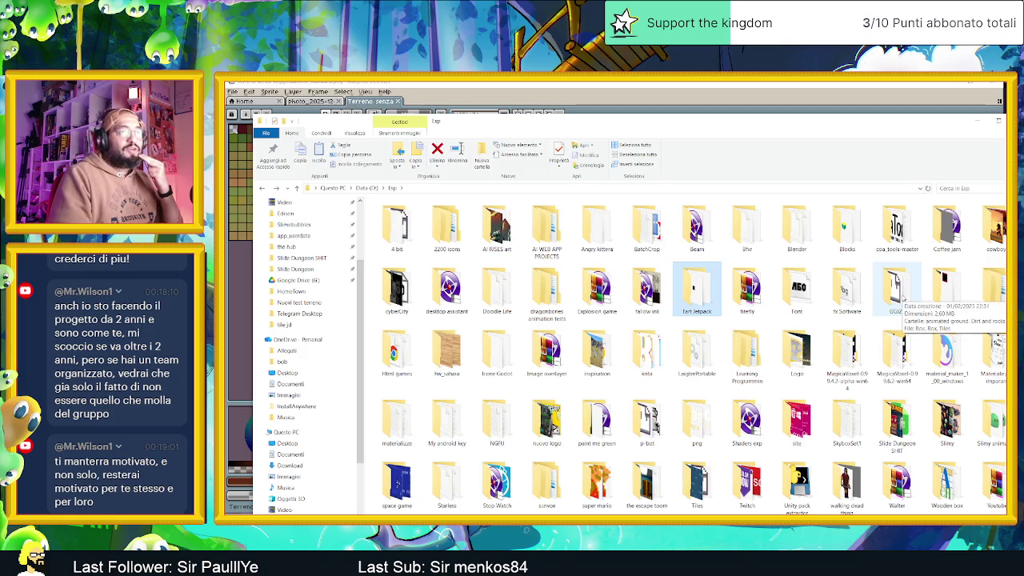
pyautogui.click(897, 294)
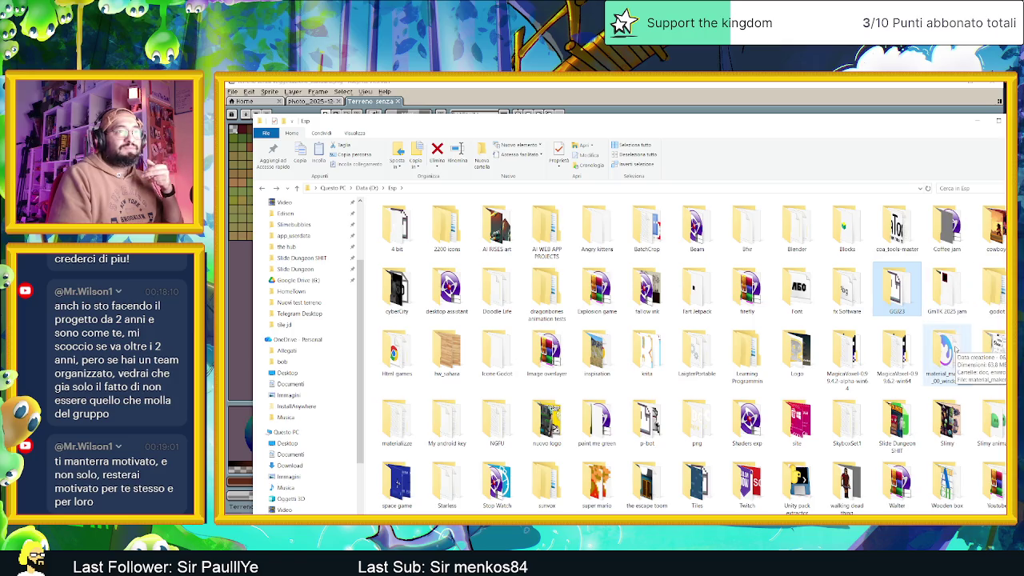
pyautogui.click(948, 294)
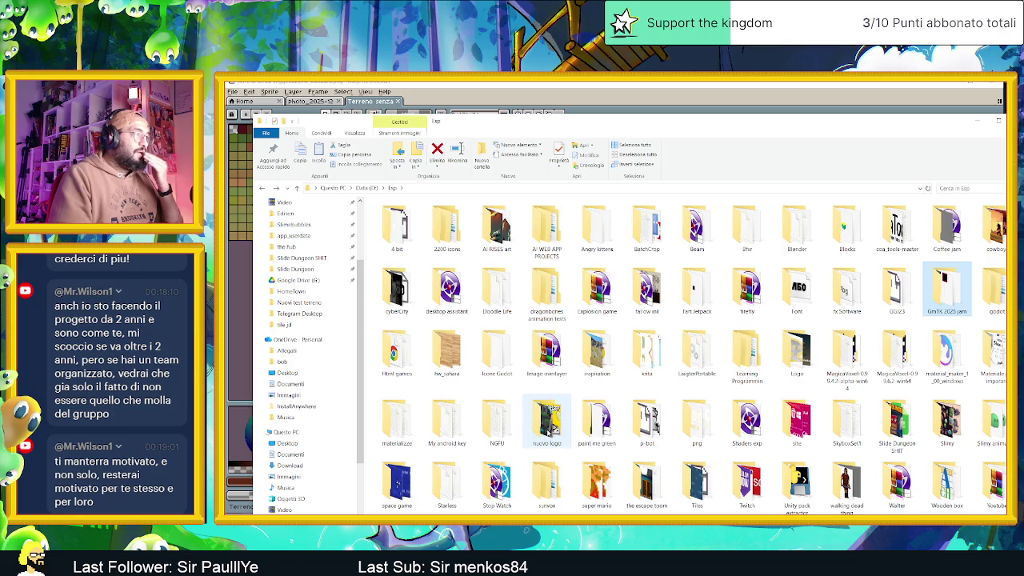
pyautogui.click(501, 432)
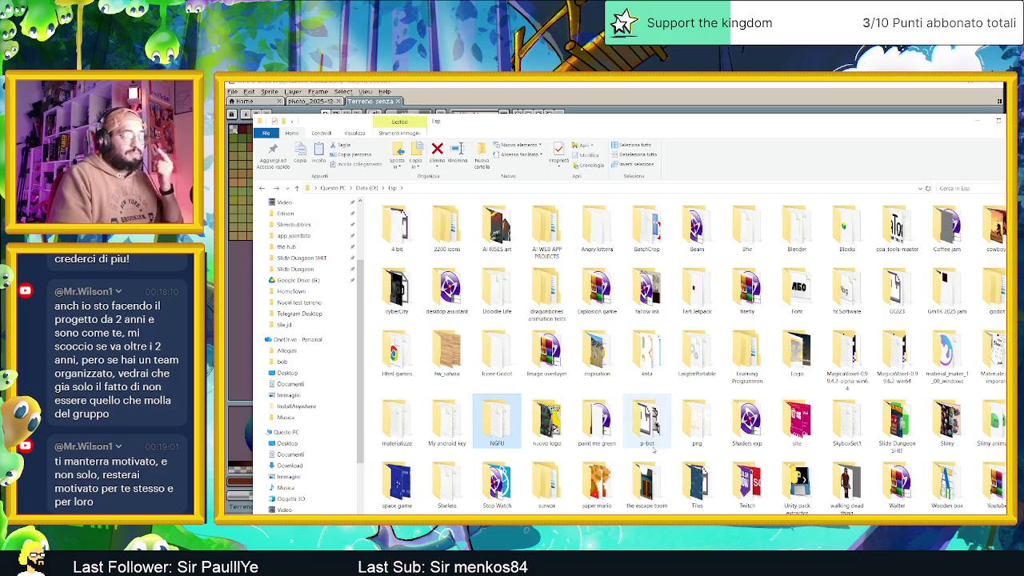
pyautogui.moveTo(647, 423)
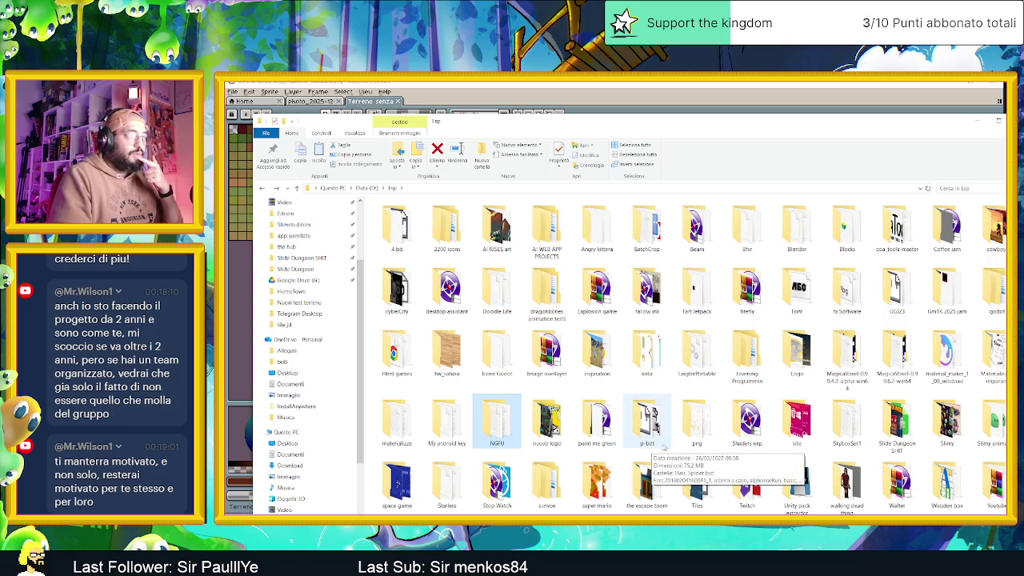
pyautogui.click(650, 424)
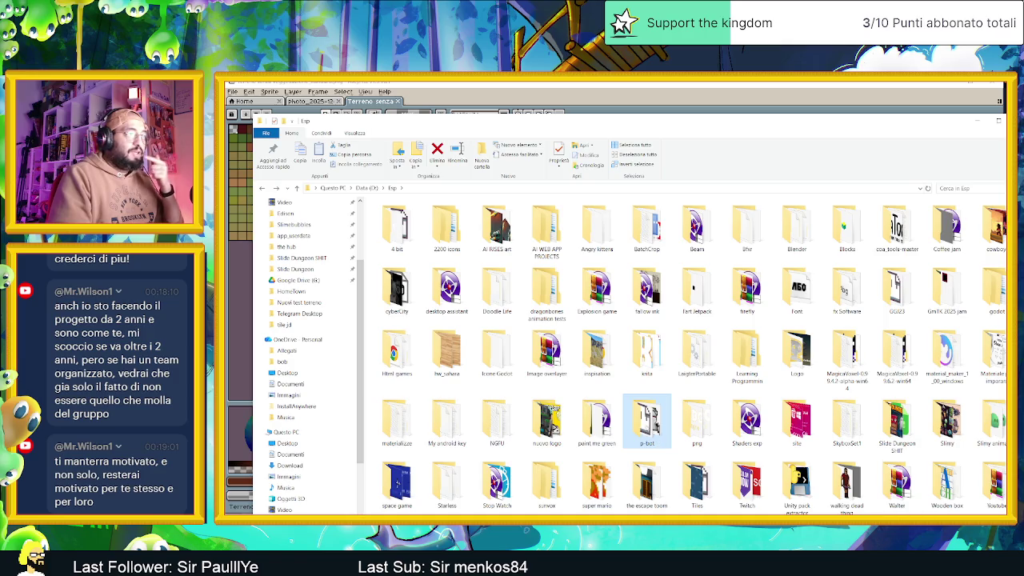
pyautogui.doubleClick(645, 425)
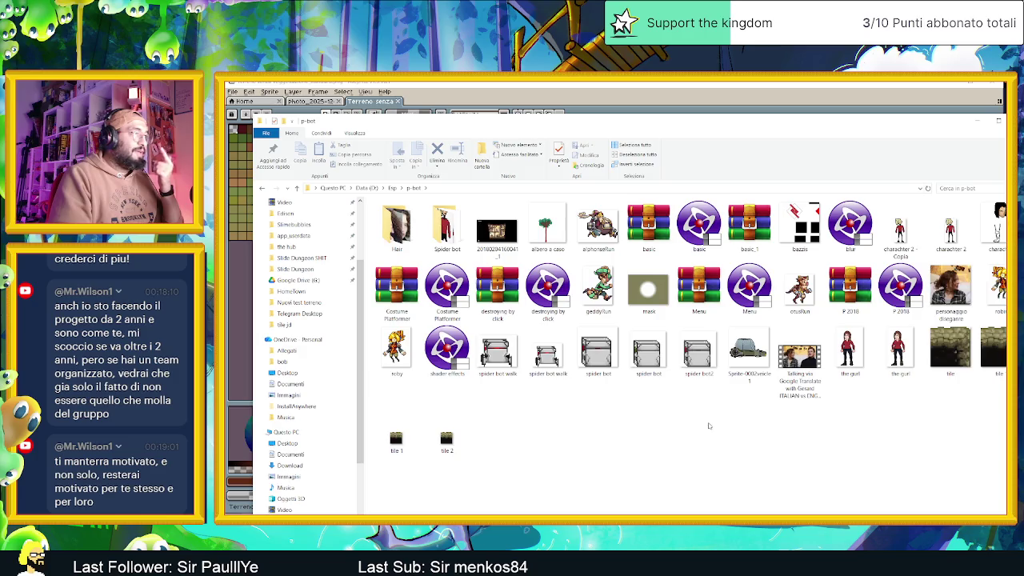
pyautogui.hotkey('alt', 'Up')
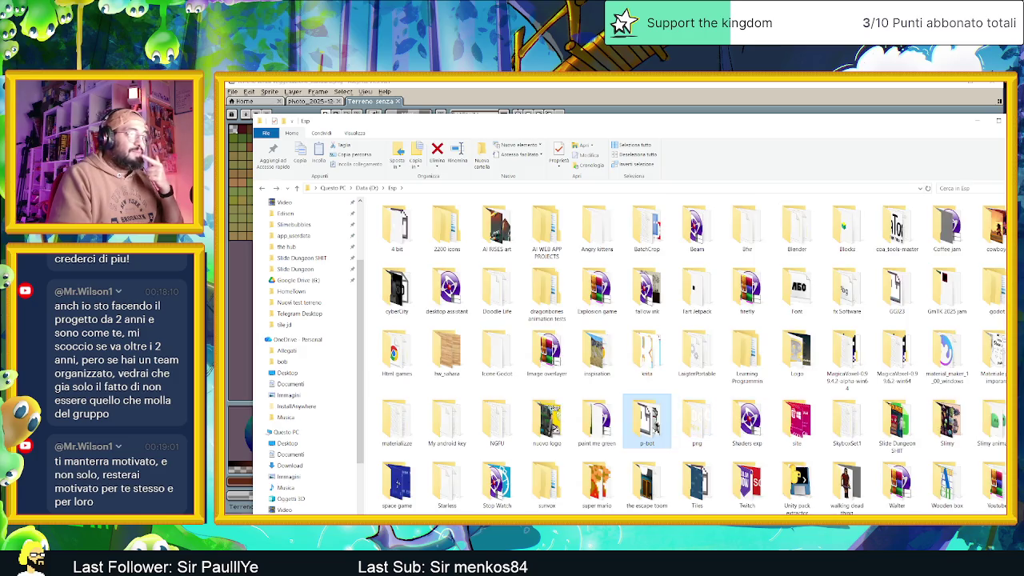
pyautogui.click(705, 430)
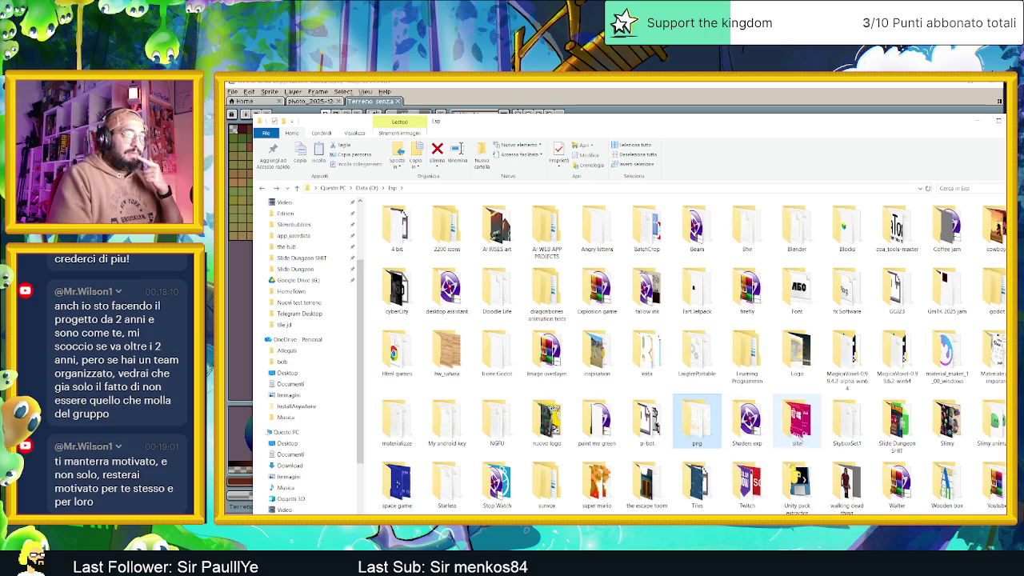
pyautogui.scroll(-3, 944, 424)
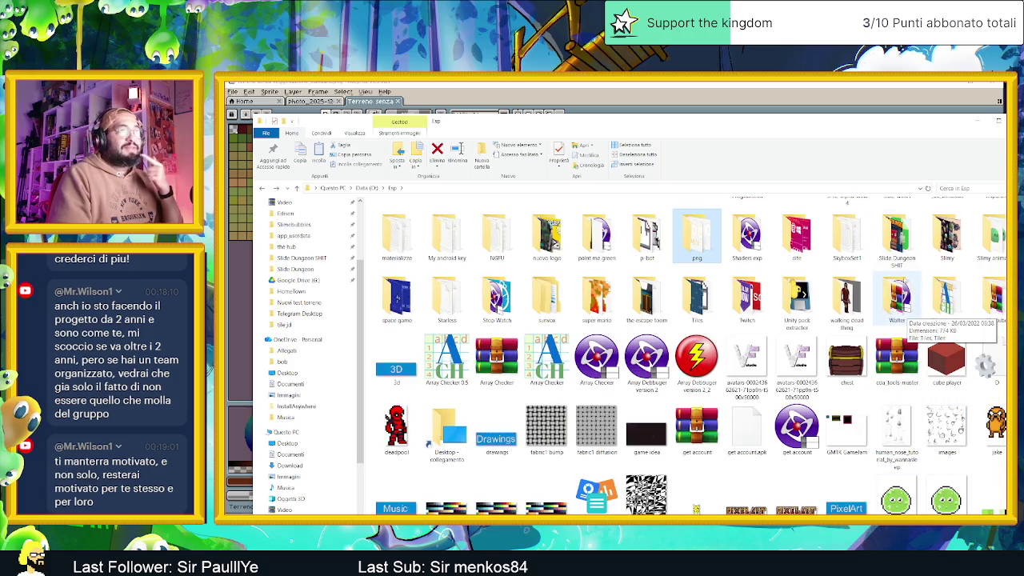
pyautogui.click(897, 239)
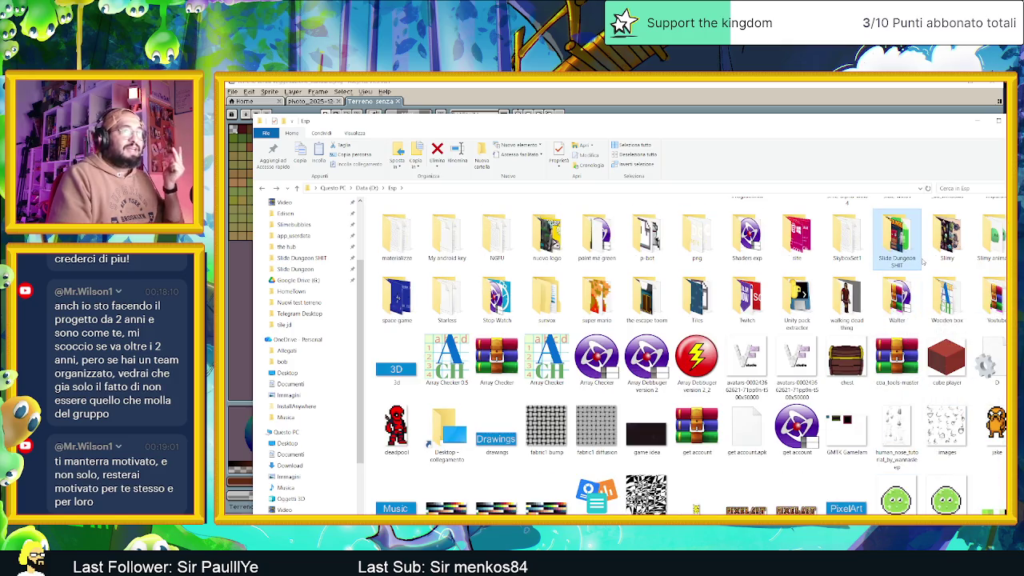
pyautogui.click(948, 240)
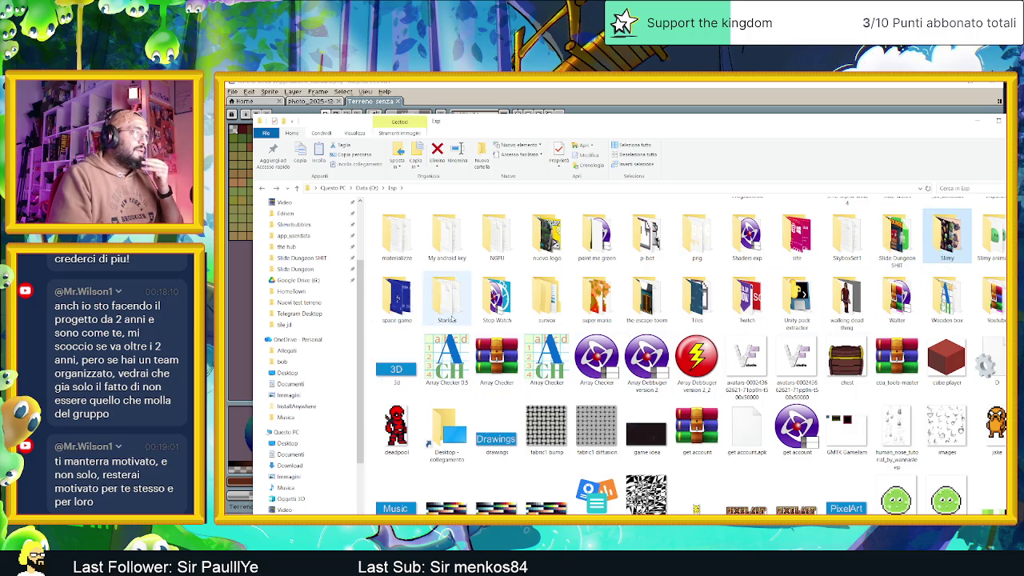
pyautogui.click(458, 314)
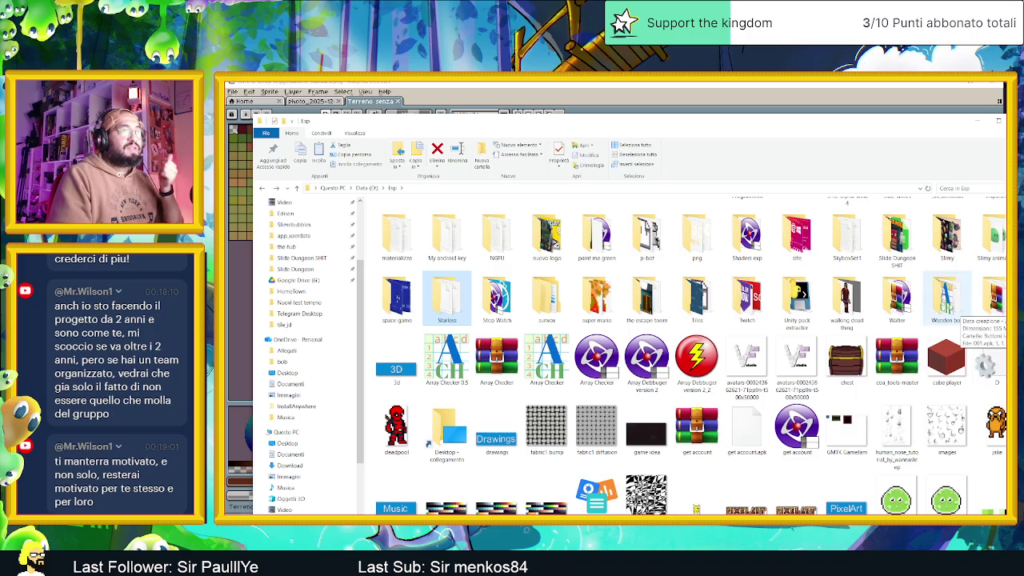
pyautogui.click(947, 297)
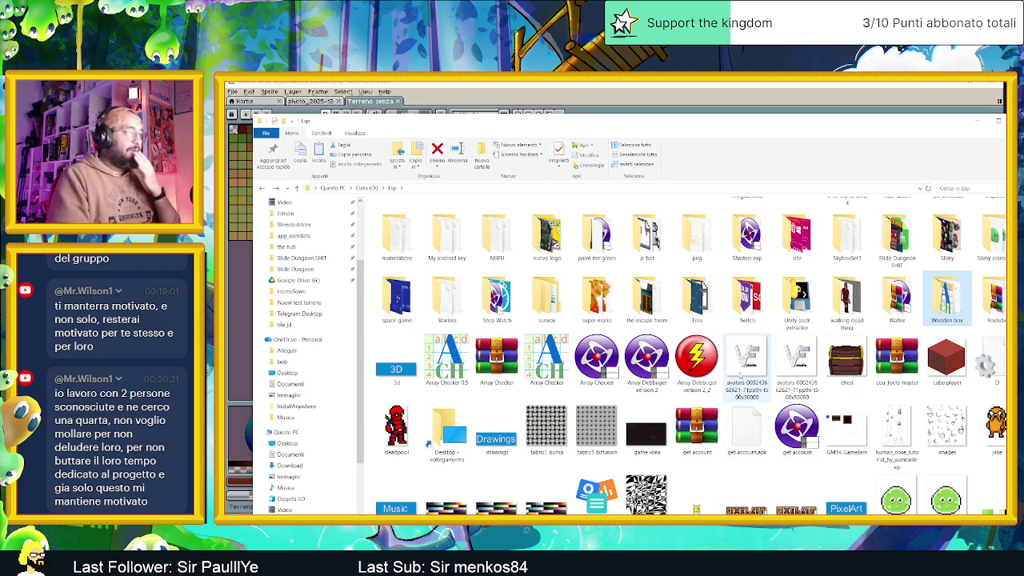
pyautogui.scroll(3, 327, 274)
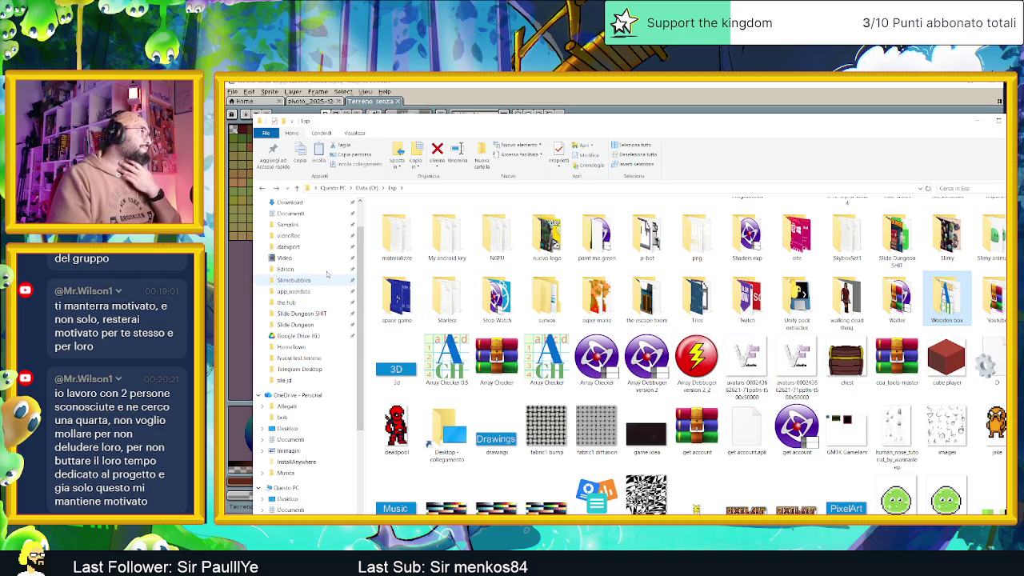
pyautogui.click(290, 247)
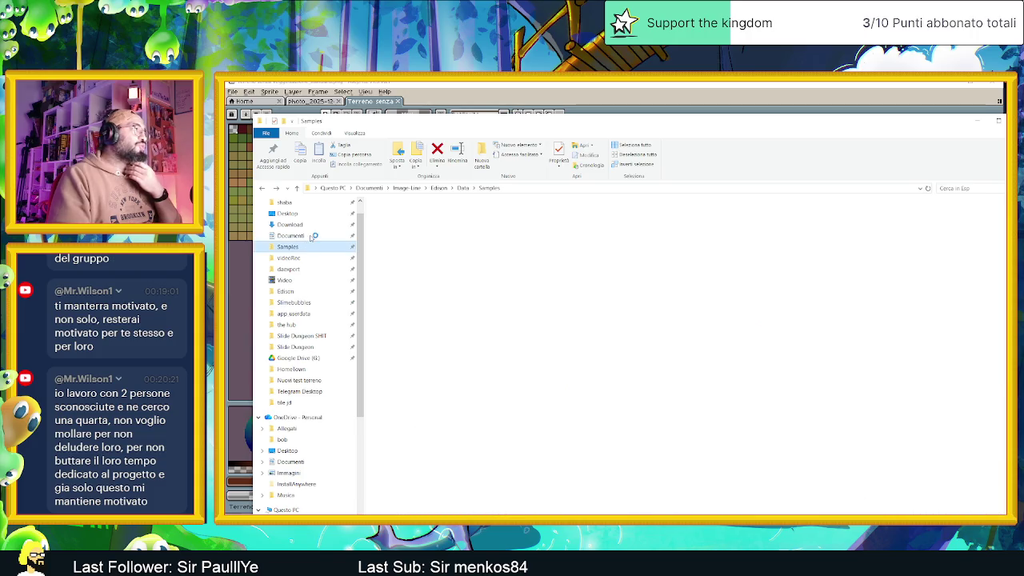
# Go to Documenti and browse CameraGuyExport1, CookieSmasher exports, Cyberpunk sim, Dash and Exploding Eggs export.
pyautogui.click(320, 238)
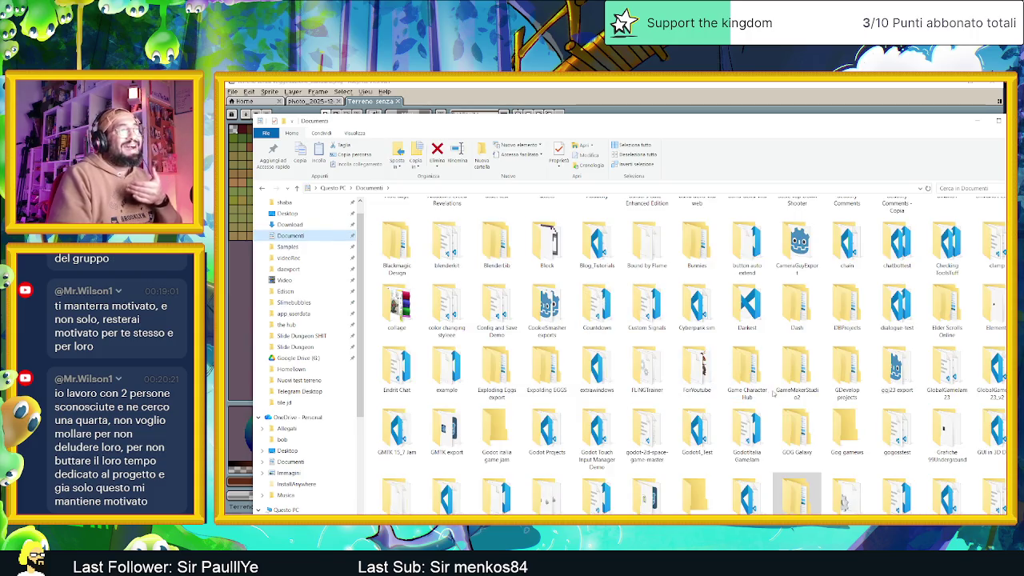
pyautogui.moveTo(795, 432)
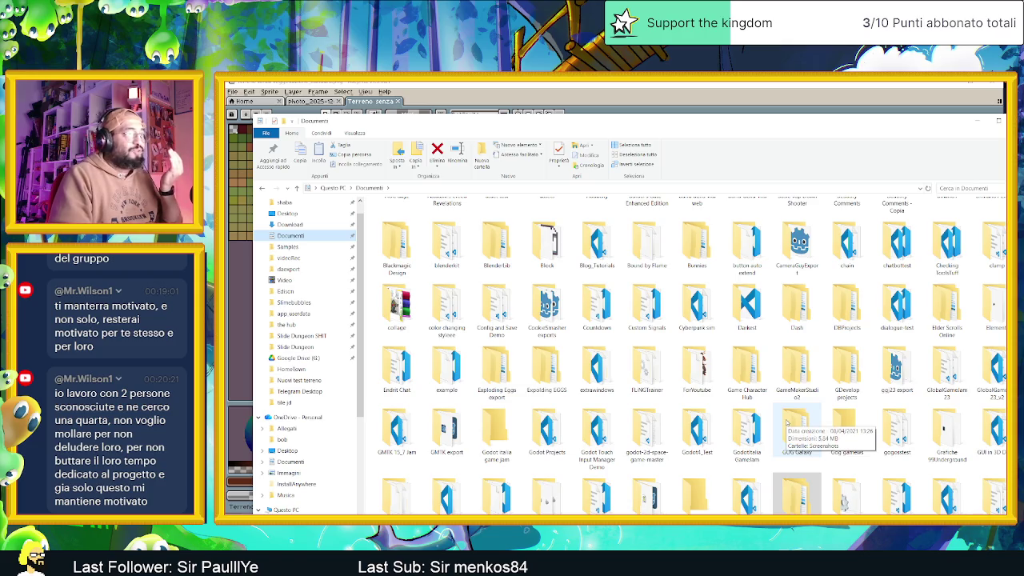
pyautogui.scroll(3, 786, 422)
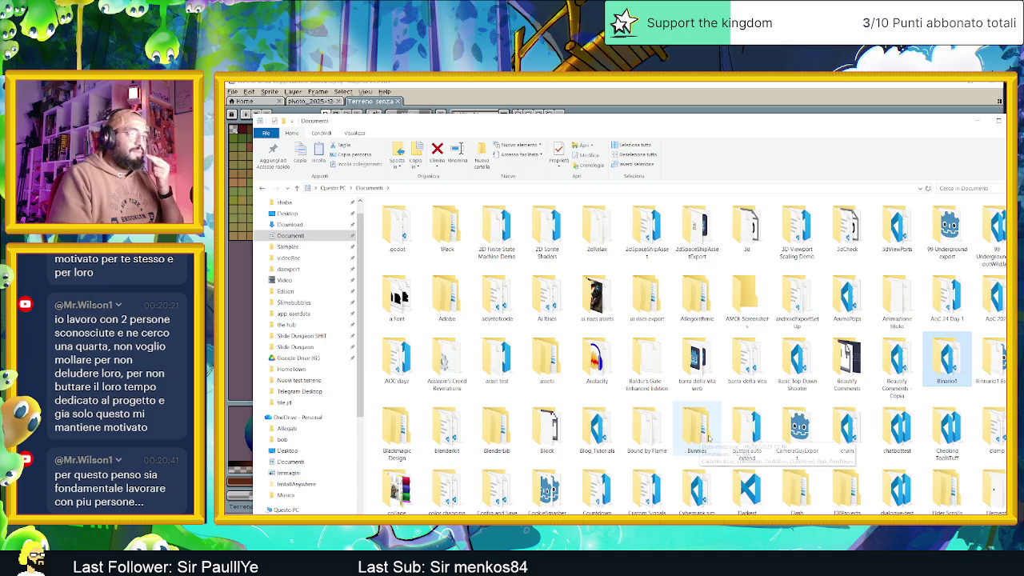
pyautogui.click(799, 440)
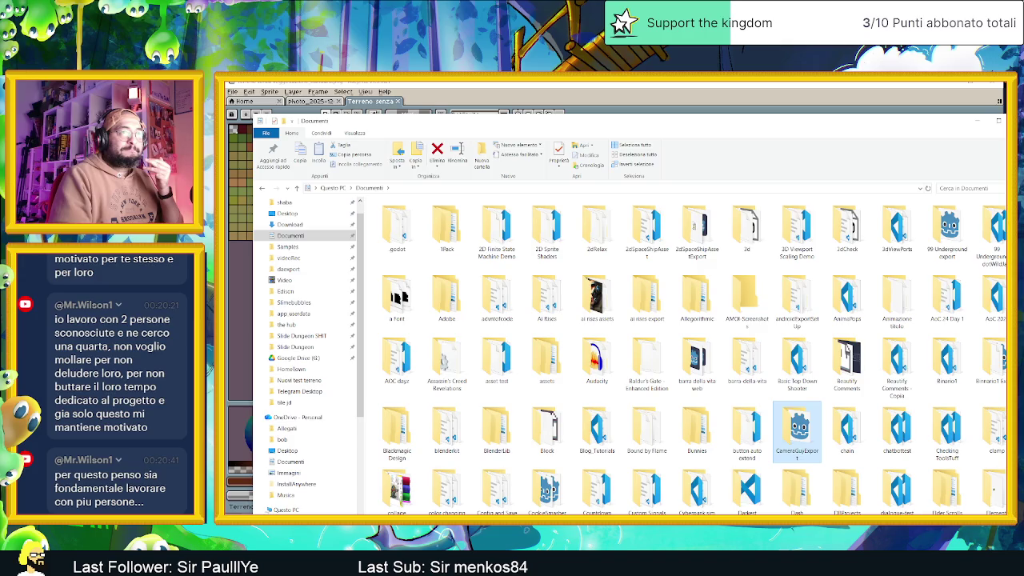
pyautogui.scroll(-2, 895, 349)
pyautogui.scroll(-2, 895, 349)
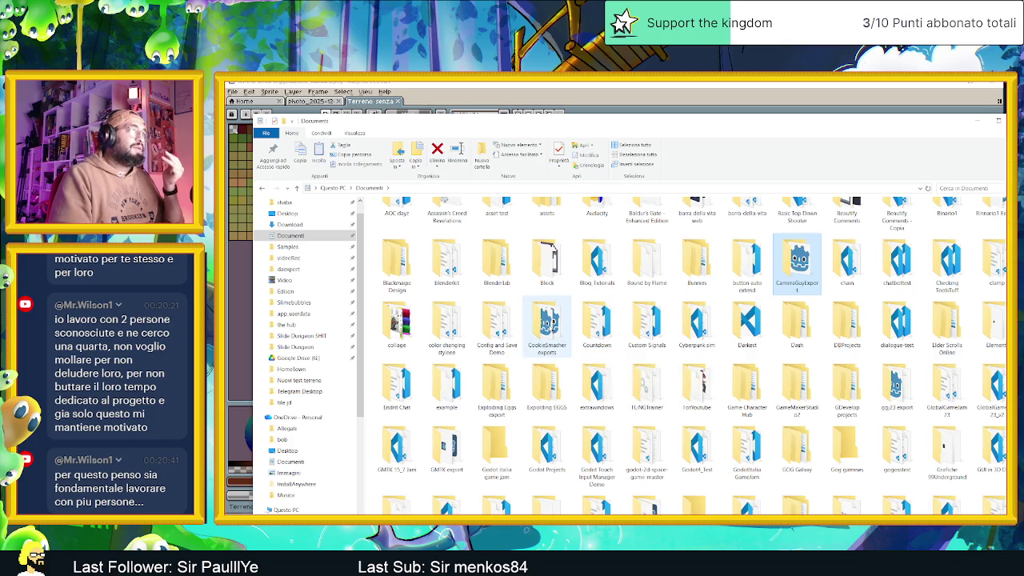
pyautogui.click(547, 324)
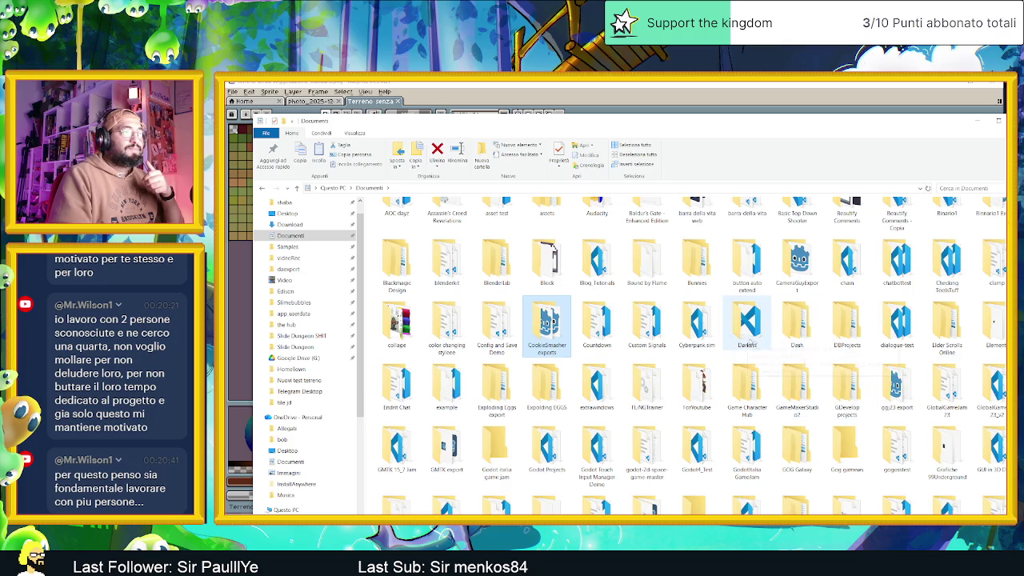
pyautogui.click(714, 341)
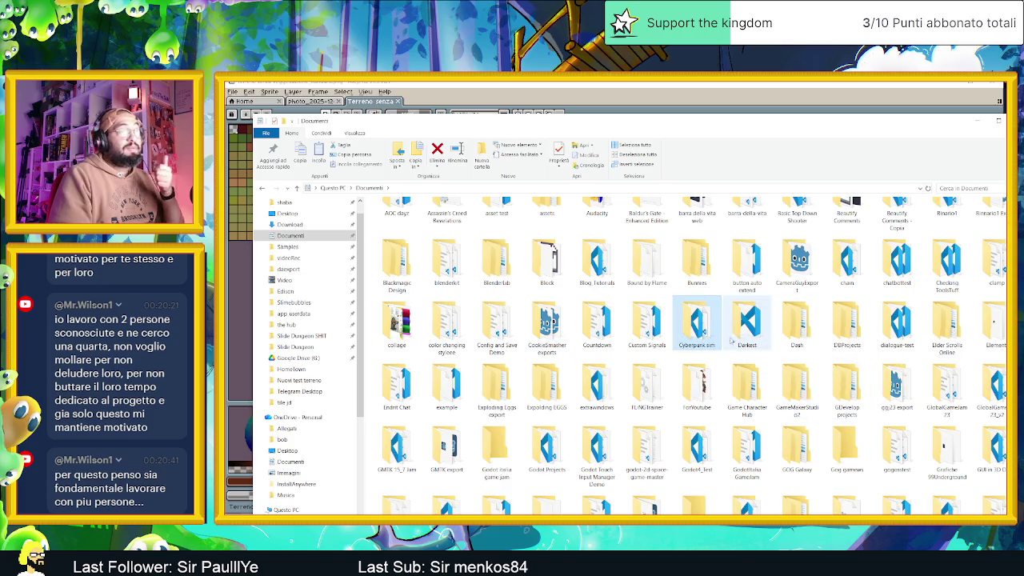
pyautogui.click(806, 335)
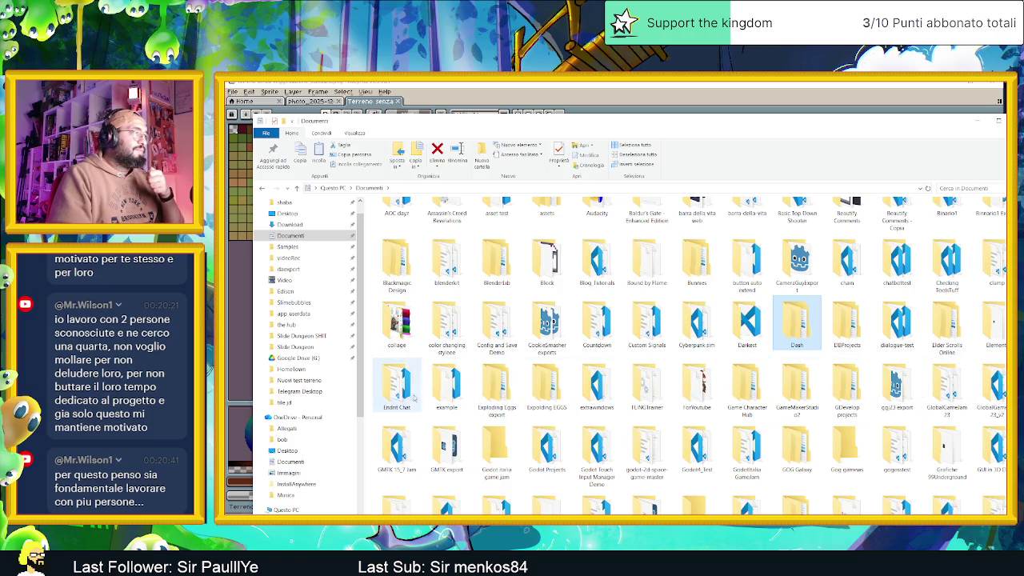
pyautogui.click(506, 392)
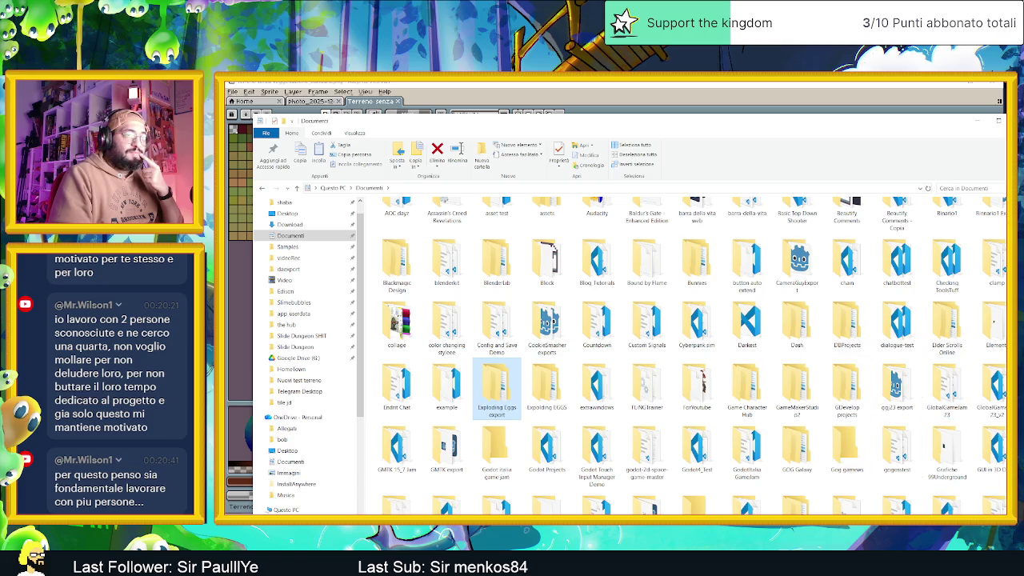
pyautogui.scroll(-2, 762, 395)
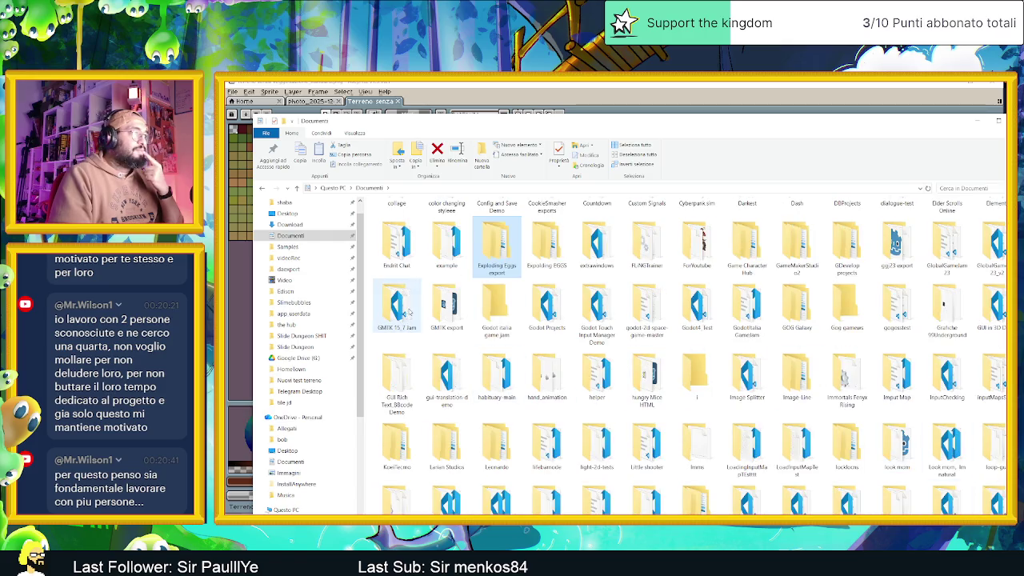
# Browse the GMTK 15_7 Jam, Godot italia game jam and look mom folders.
pyautogui.click(405, 312)
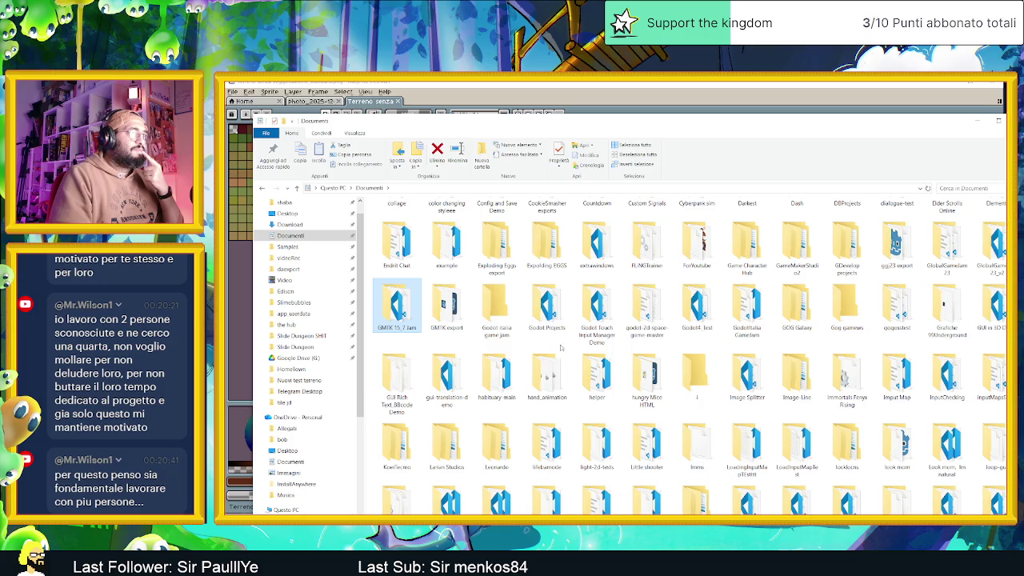
pyautogui.click(496, 310)
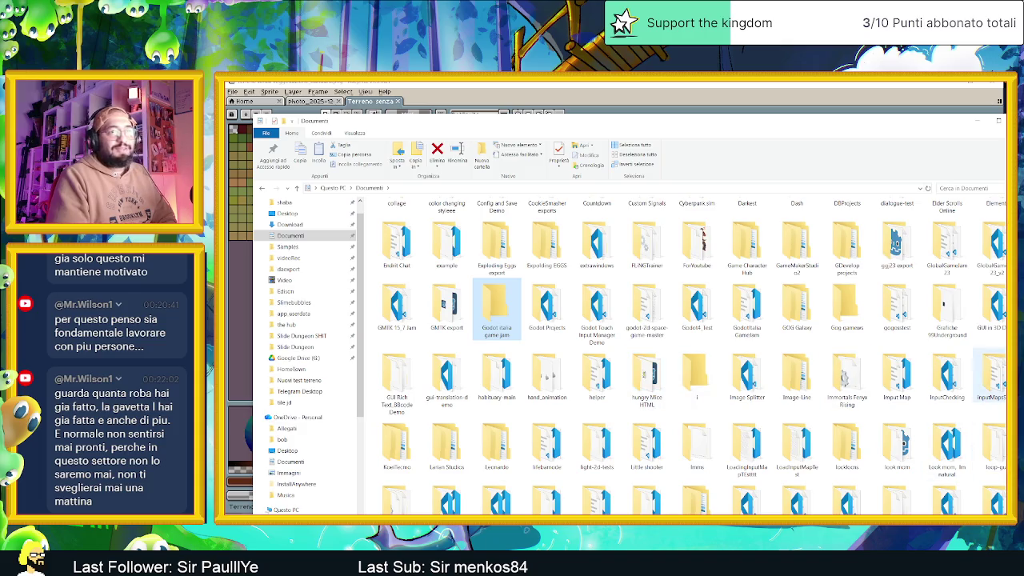
pyautogui.scroll(-1, 937, 242)
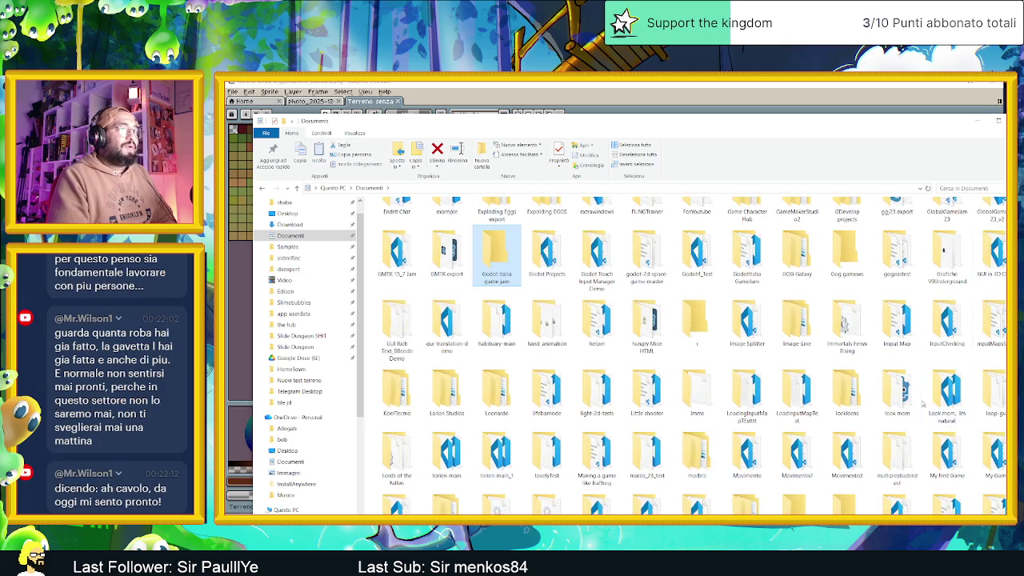
pyautogui.click(900, 405)
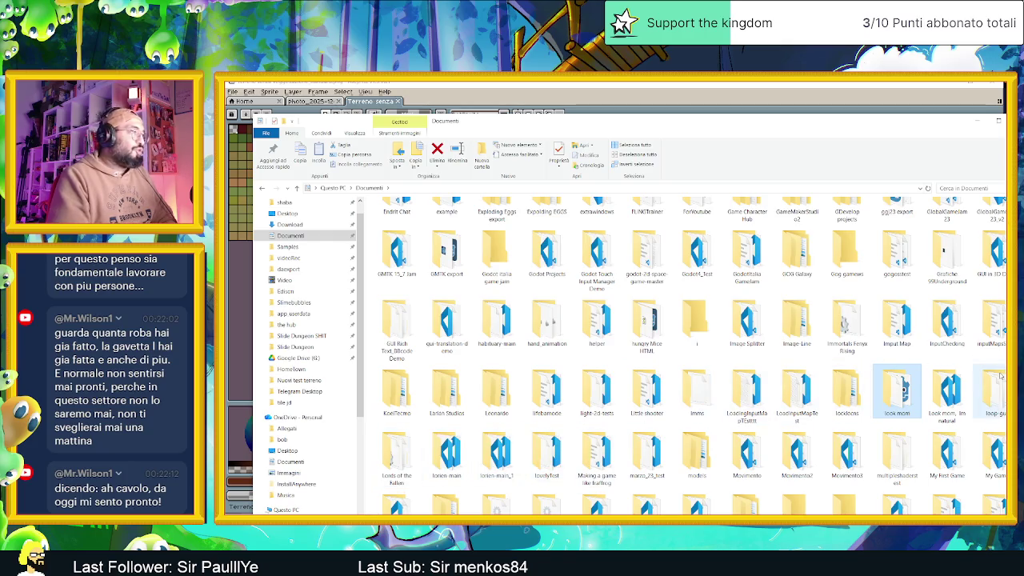
pyautogui.scroll(-2, 1000, 379)
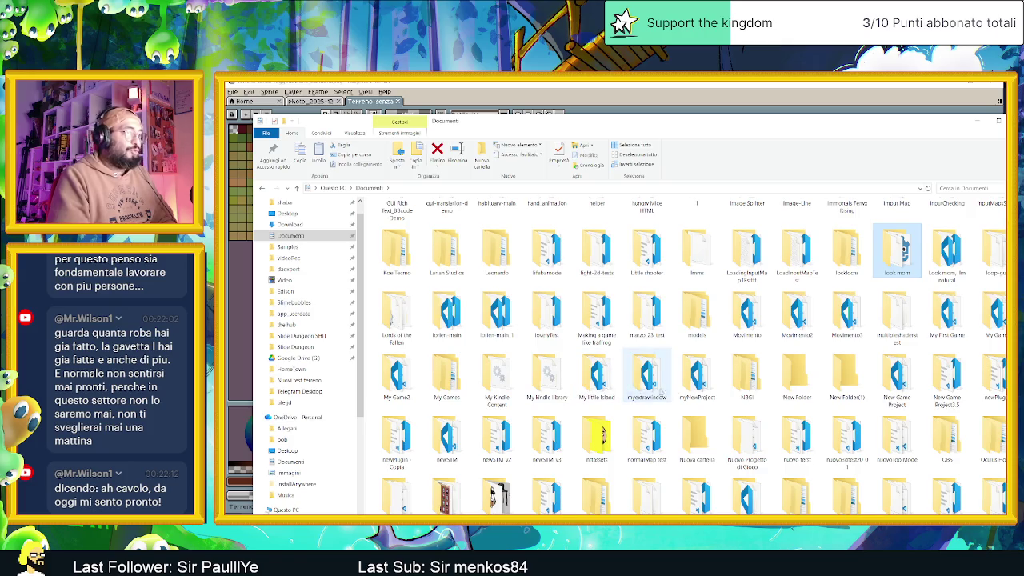
pyautogui.scroll(-3, 970, 405)
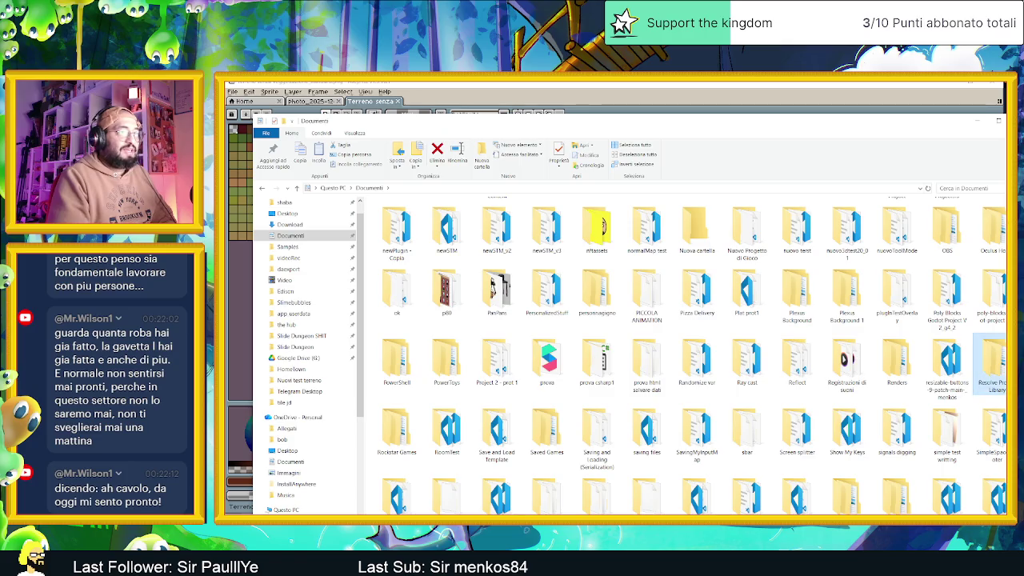
pyautogui.scroll(-3, 992, 364)
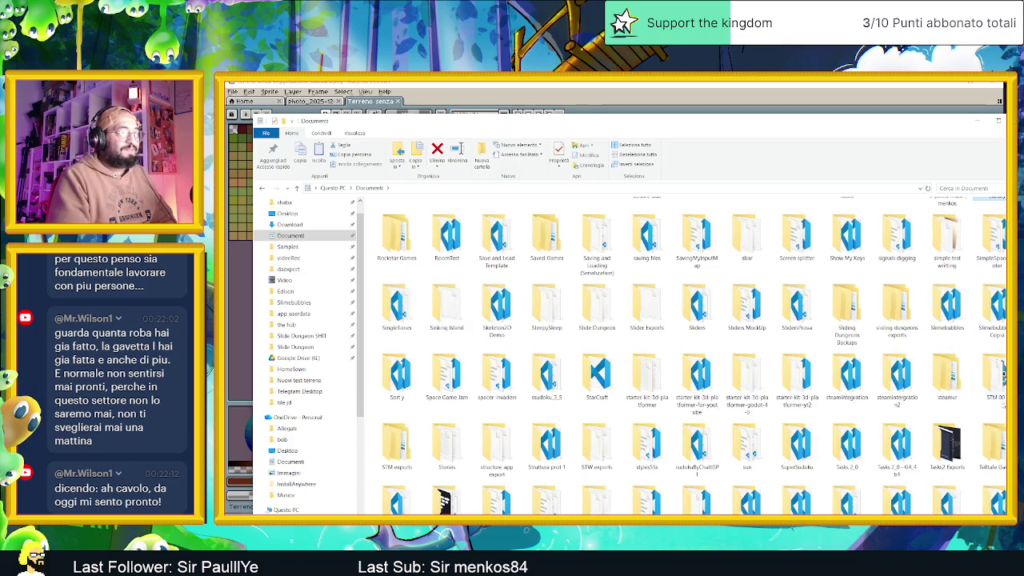
# Look at SlidersProva and terraform2, then close File Explorer to reveal Aseprite.
pyautogui.click(798, 312)
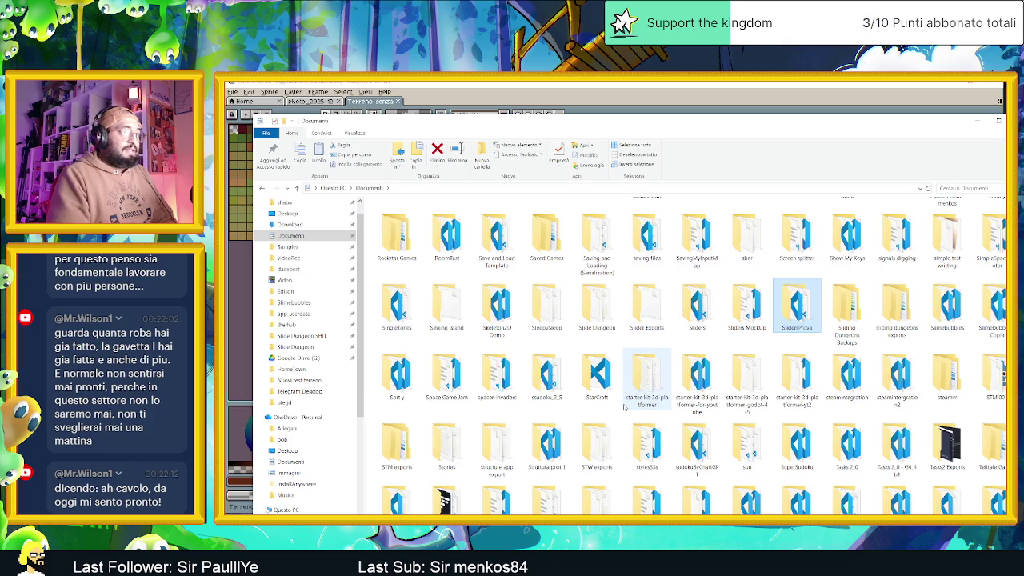
pyautogui.scroll(-3, 624, 407)
pyautogui.moveTo(646, 383)
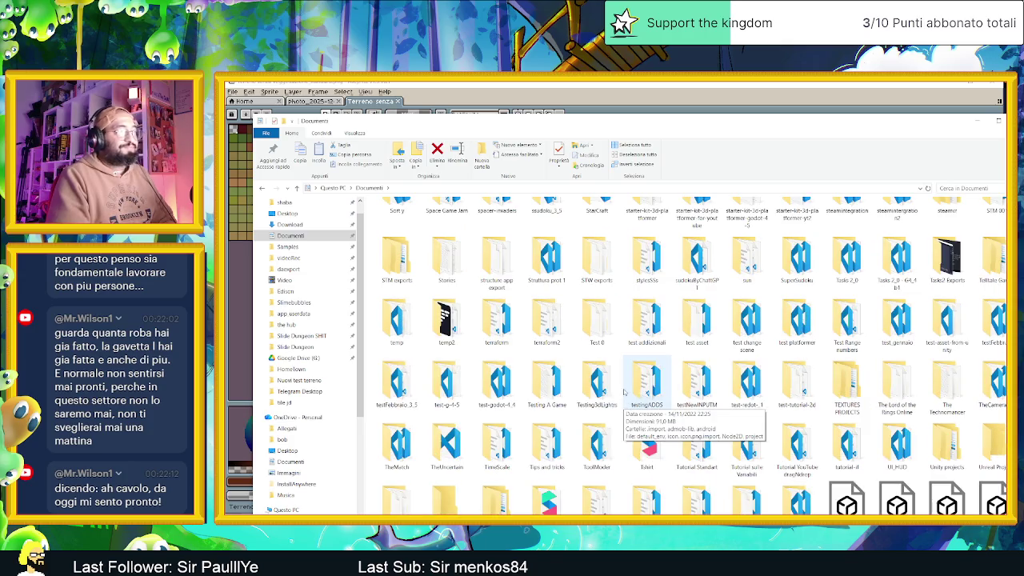
pyautogui.click(554, 334)
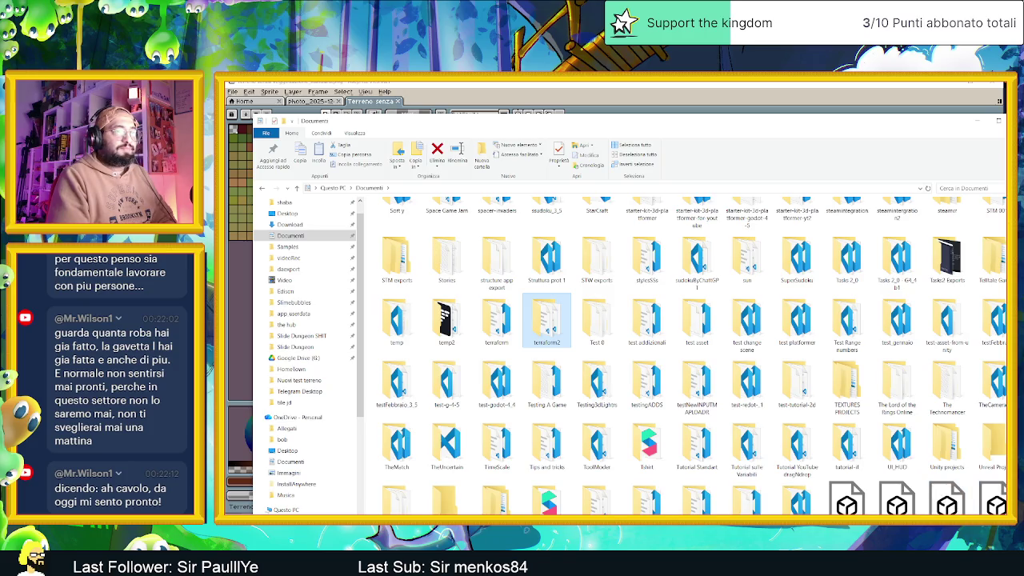
pyautogui.scroll(-1, 688, 356)
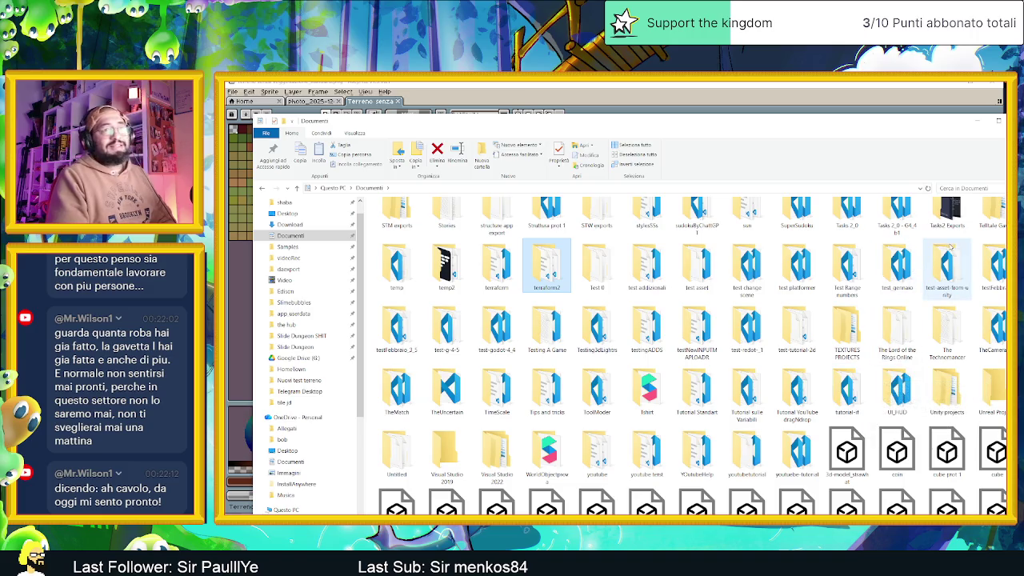
pyautogui.click(978, 121)
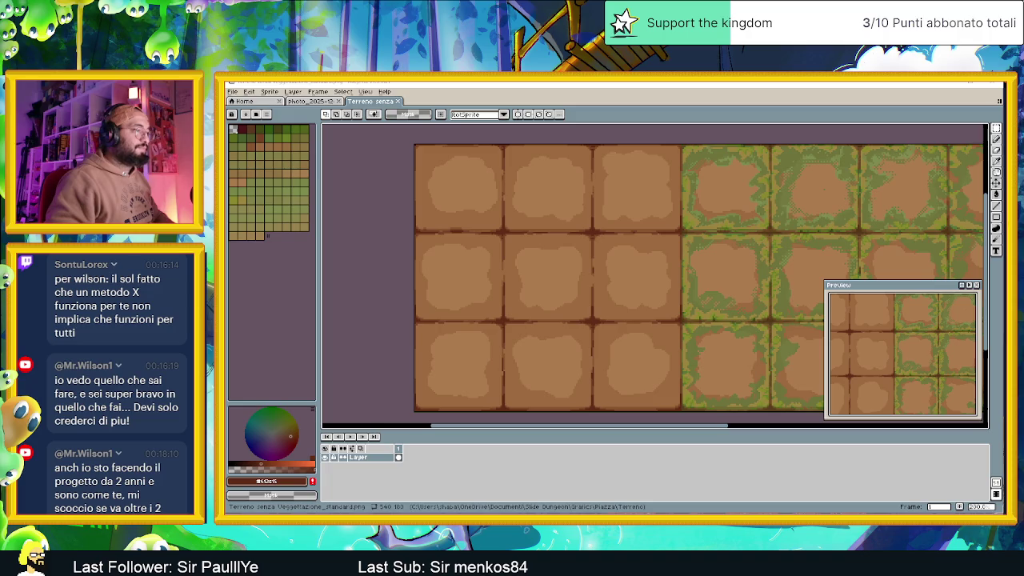
# Open My Passport (E:) in Explorer, peek into Esp, then enter Desktop esp files.
pyautogui.press('super+e')
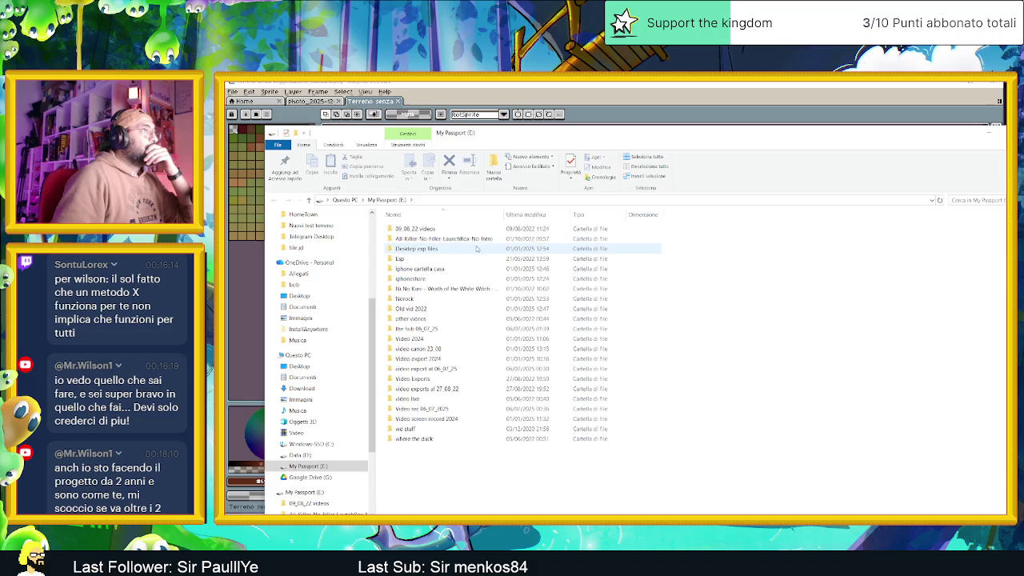
pyautogui.doubleClick(453, 261)
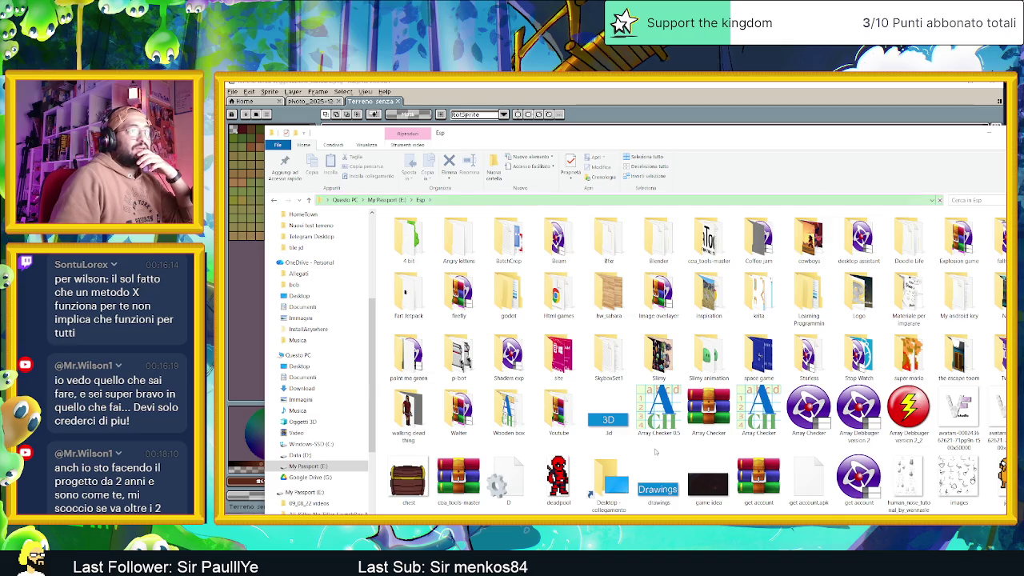
pyautogui.scroll(-2, 639, 443)
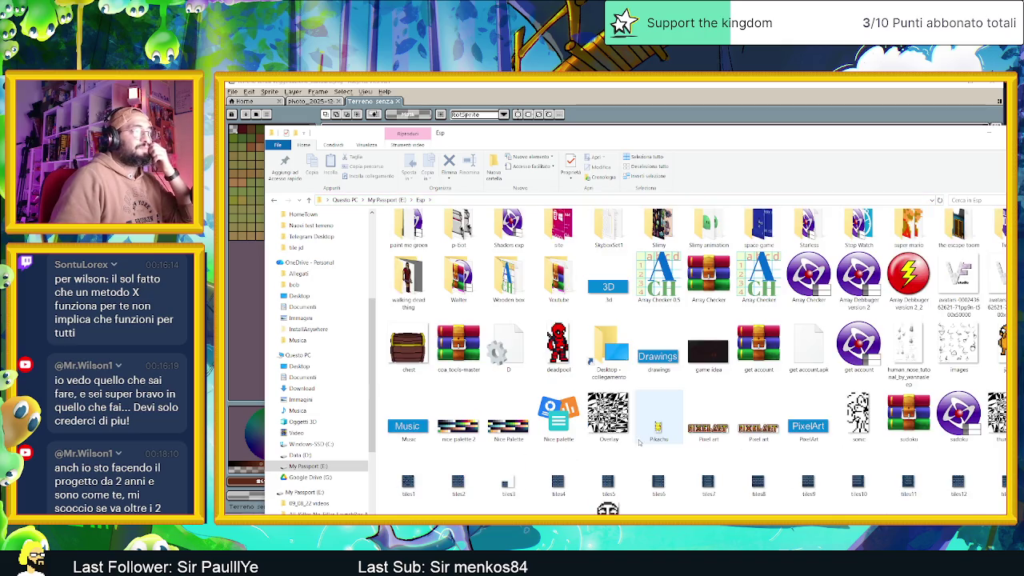
pyautogui.press('BackSpace')
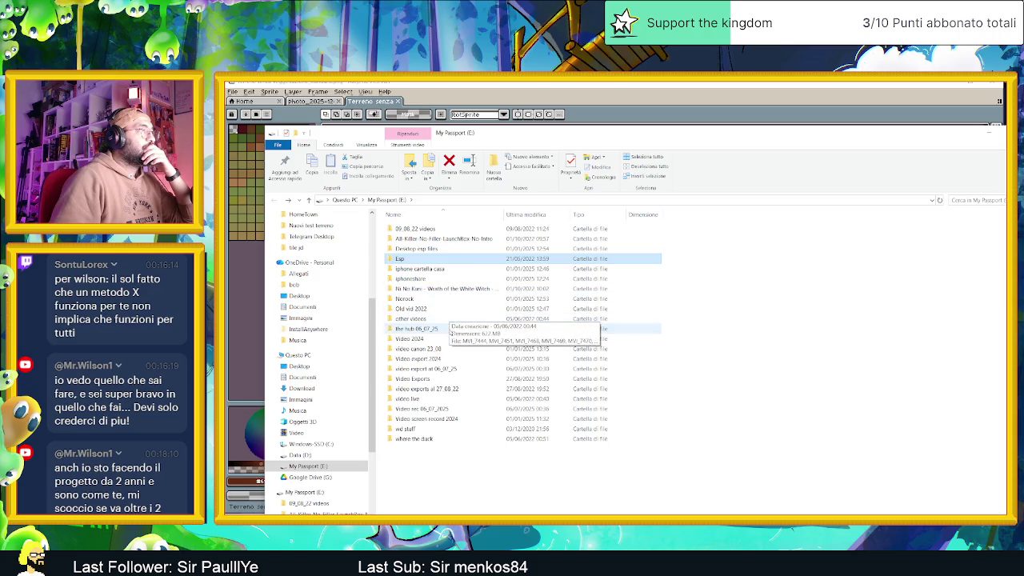
pyautogui.click(551, 485)
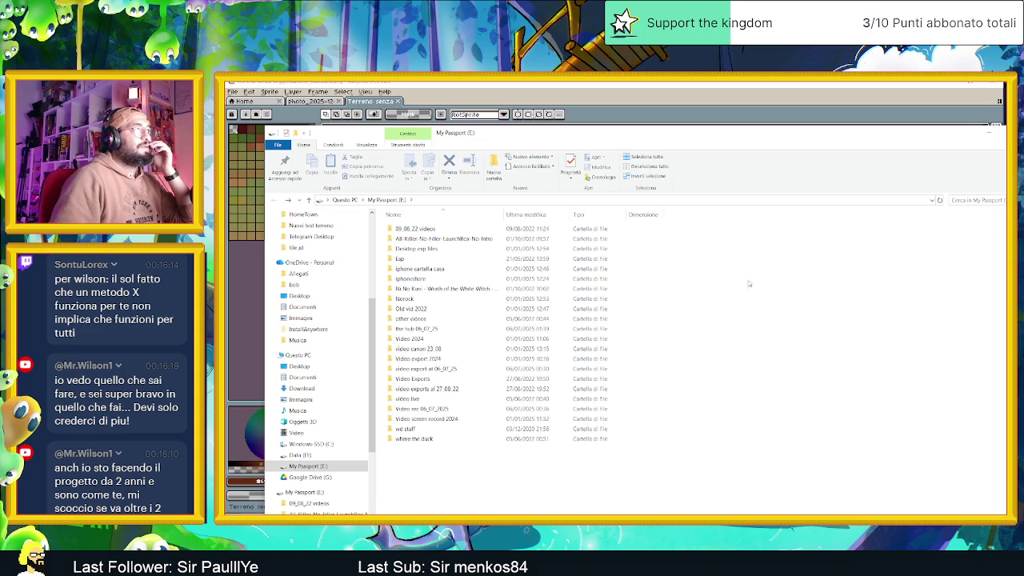
pyautogui.doubleClick(465, 249)
# Enter ESP, browse the 80's, A Beenjam and Curtania folders, and enlarge the window.
pyautogui.doubleClick(477, 231)
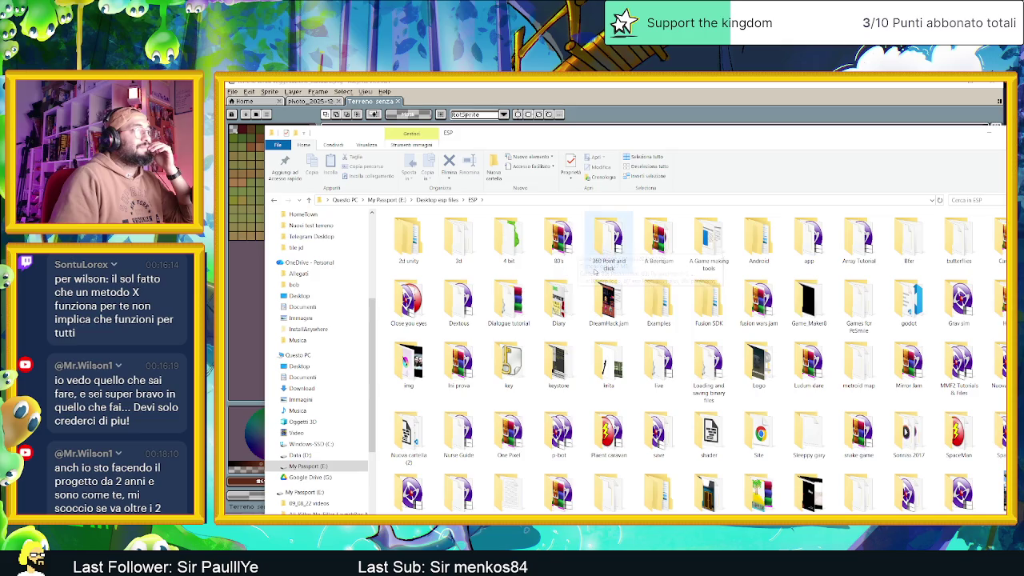
pyautogui.click(560, 239)
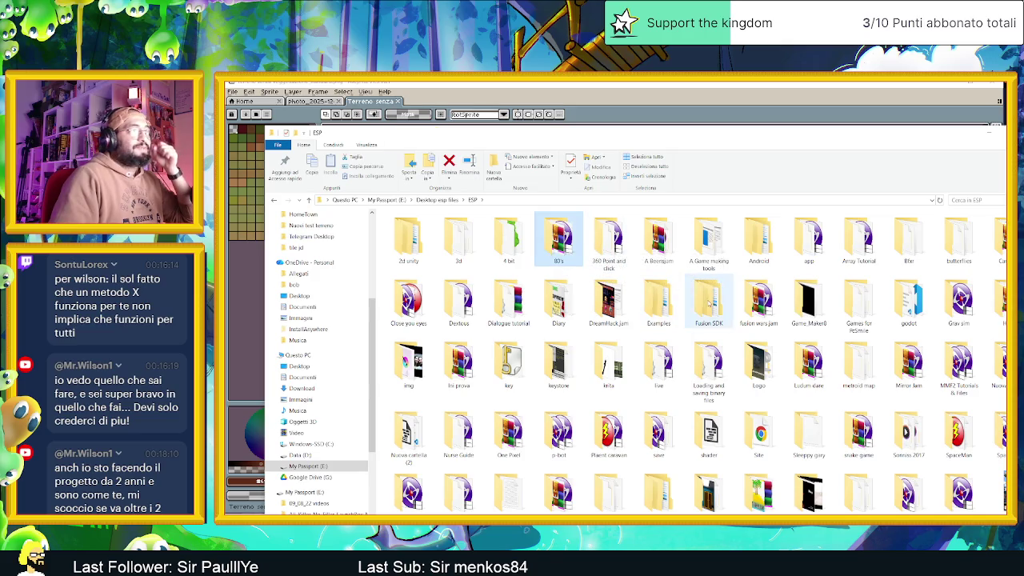
pyautogui.click(670, 266)
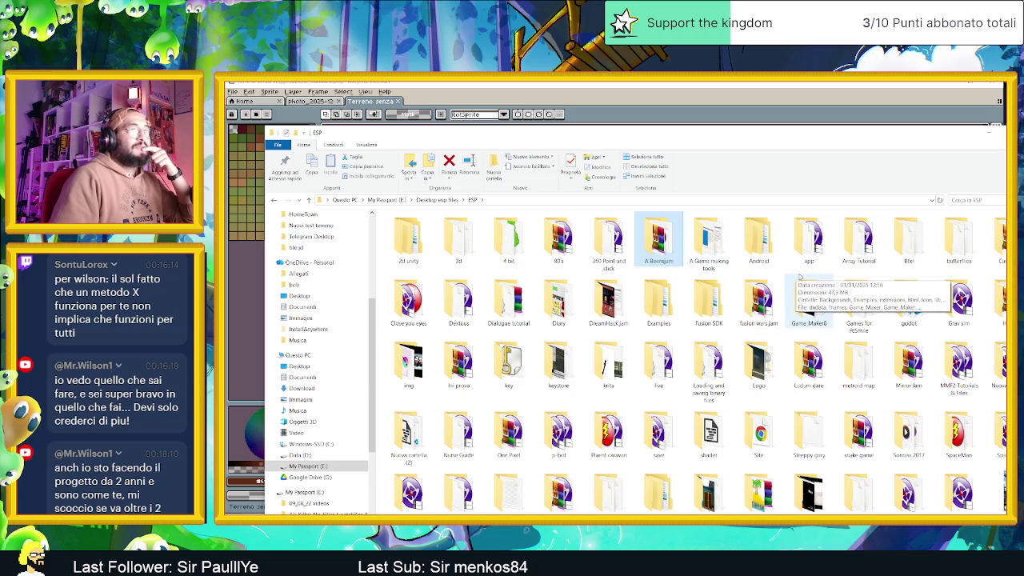
pyautogui.click(996, 240)
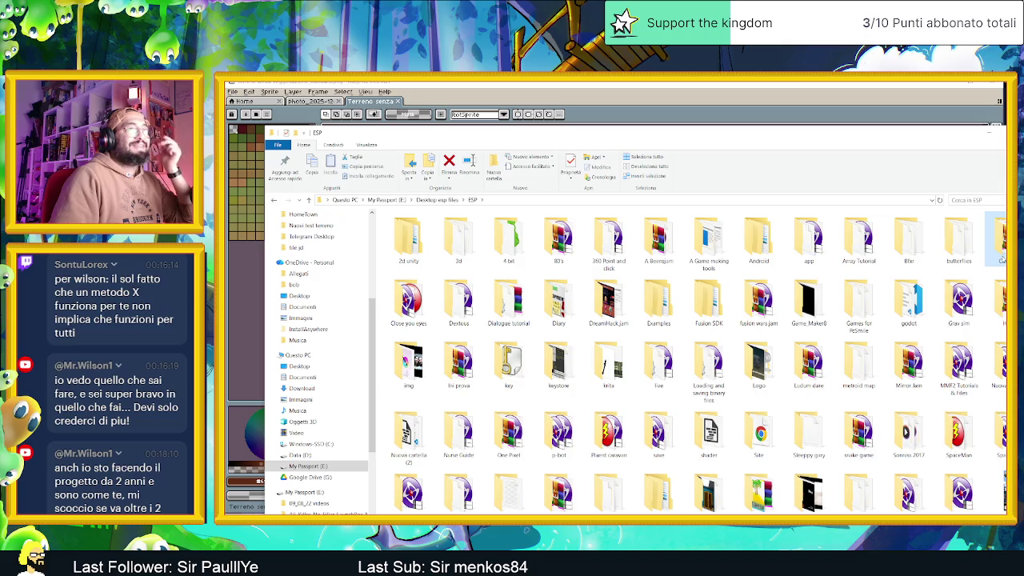
pyautogui.moveTo(641, 139); pyautogui.dragTo(607, 120)
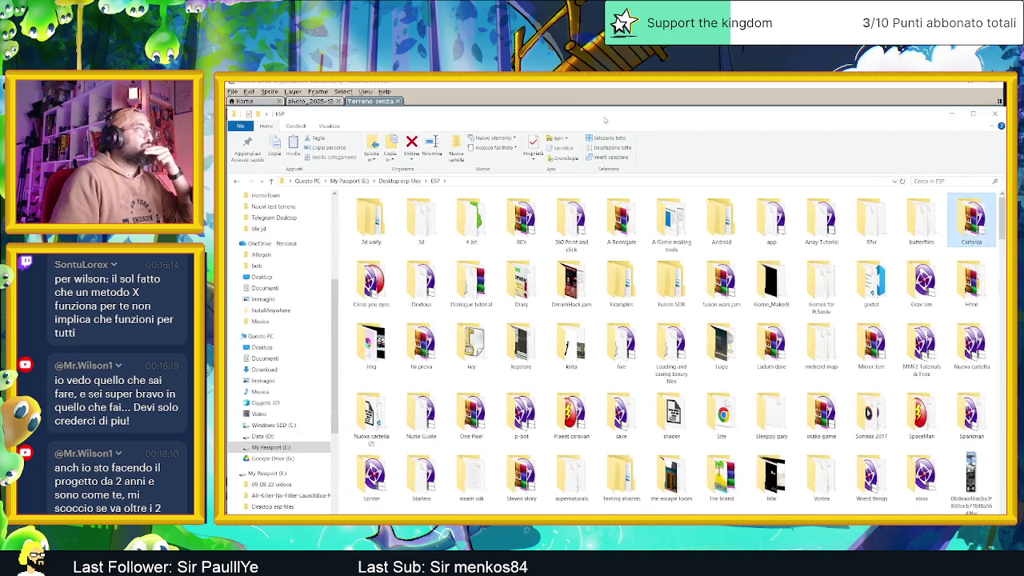
# Look inside DreamHack jam, return to ESP, then open the fusion wars jam folder.
pyautogui.click(381, 296)
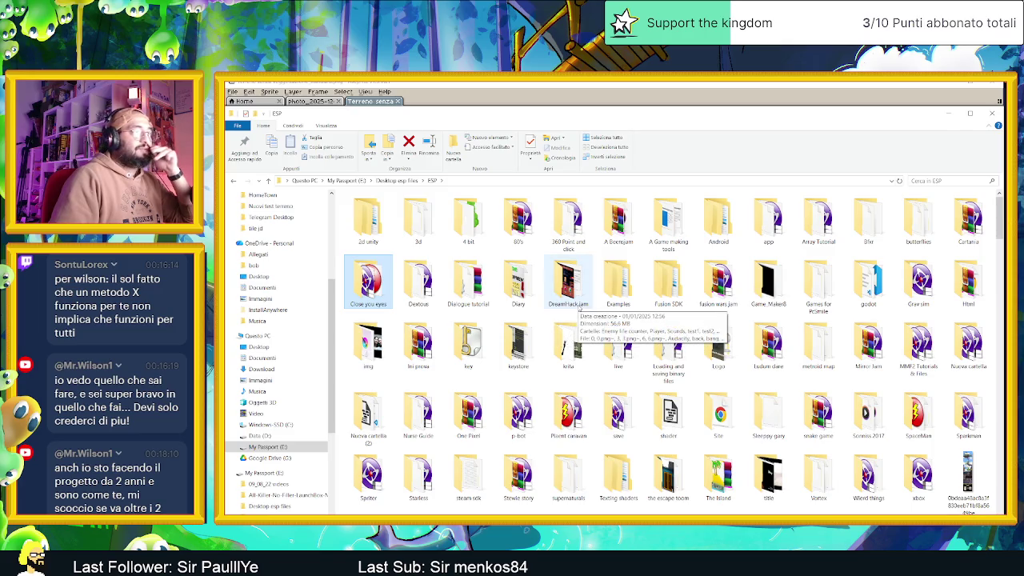
pyautogui.click(578, 308)
pyautogui.doubleClick(581, 283)
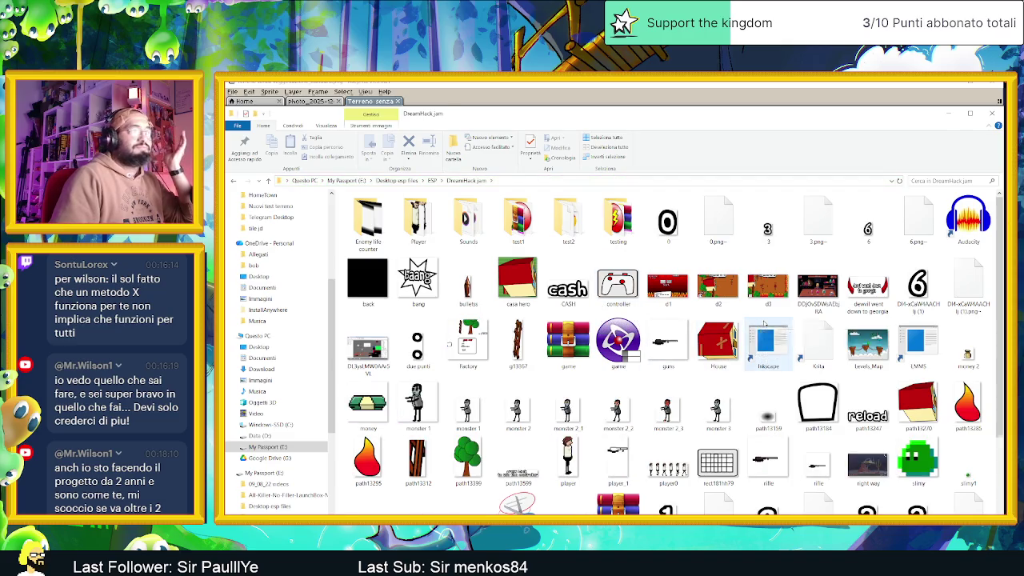
pyautogui.hotkey('alt', 'Left')
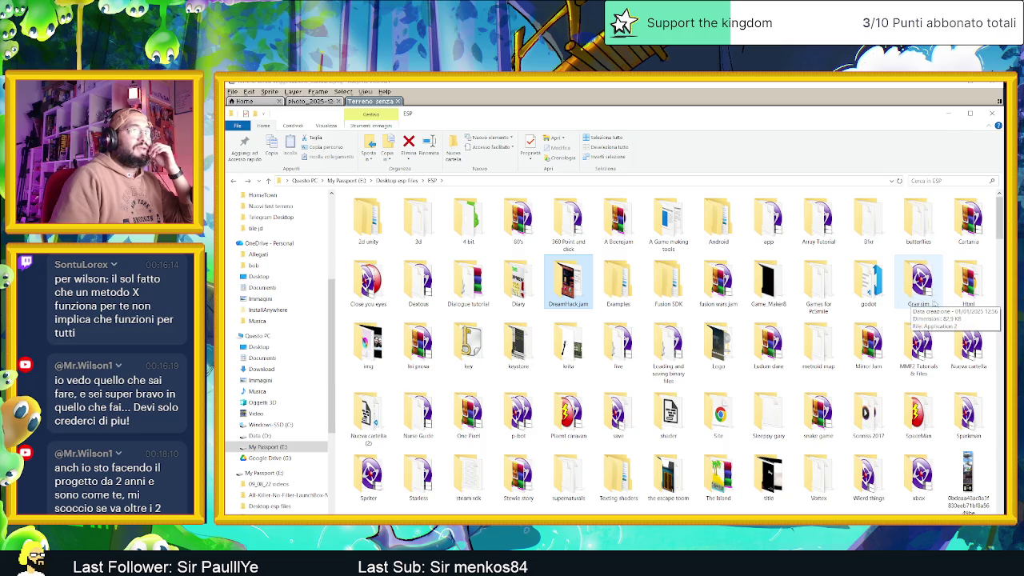
pyautogui.doubleClick(717, 288)
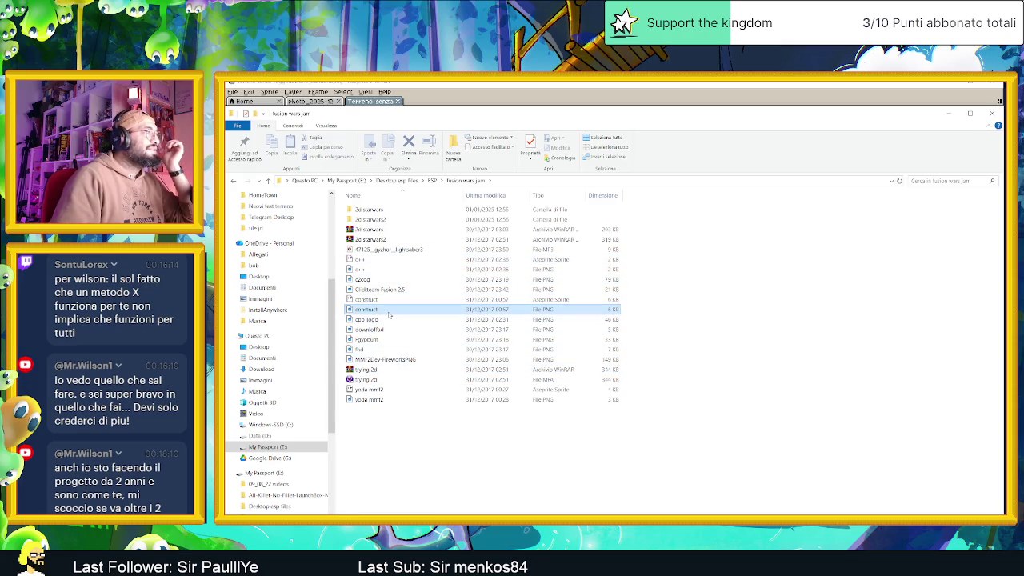
pyautogui.click(419, 314)
pyautogui.doubleClick(420, 314)
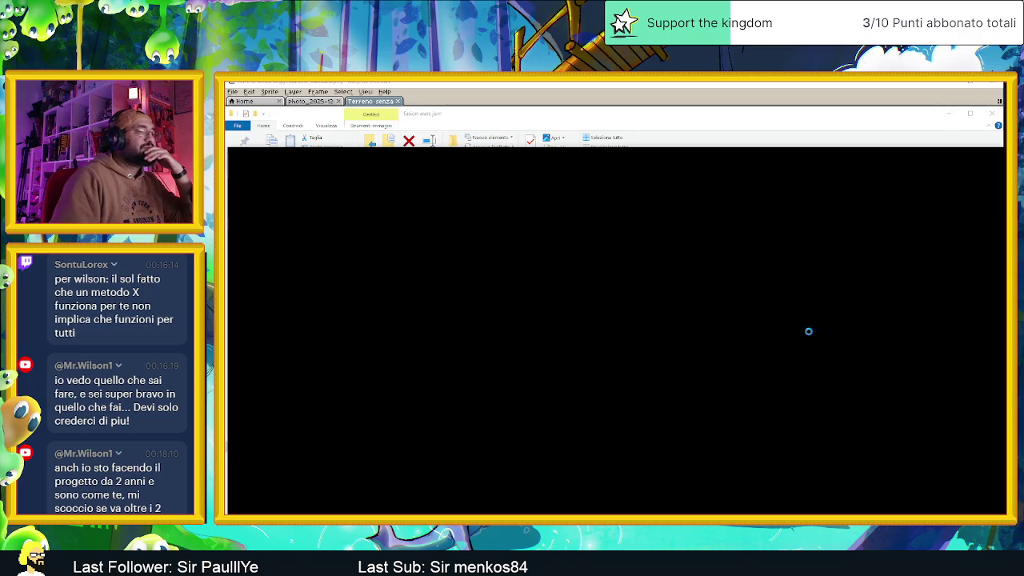
pyautogui.press('Escape')
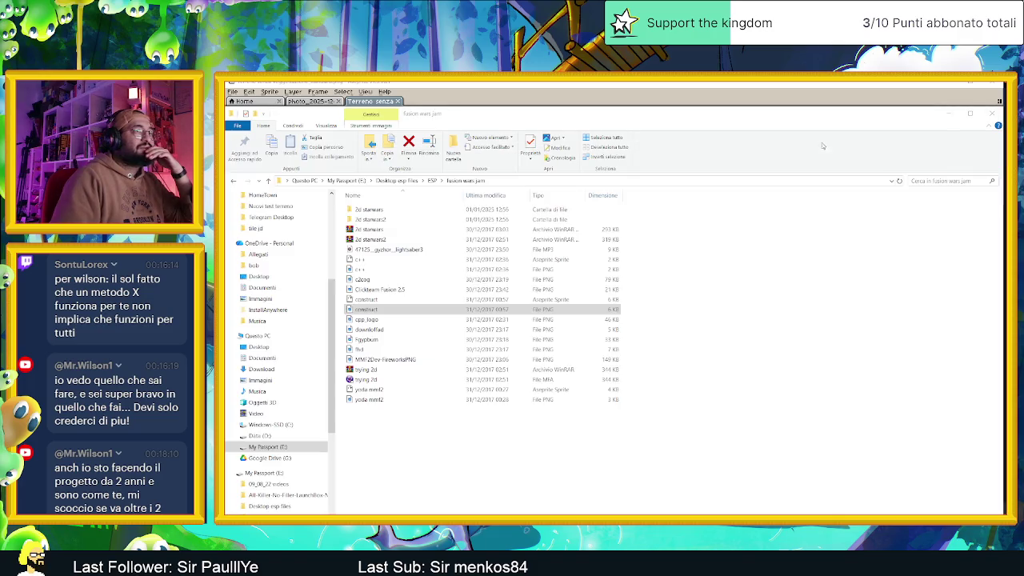
pyautogui.click(401, 331)
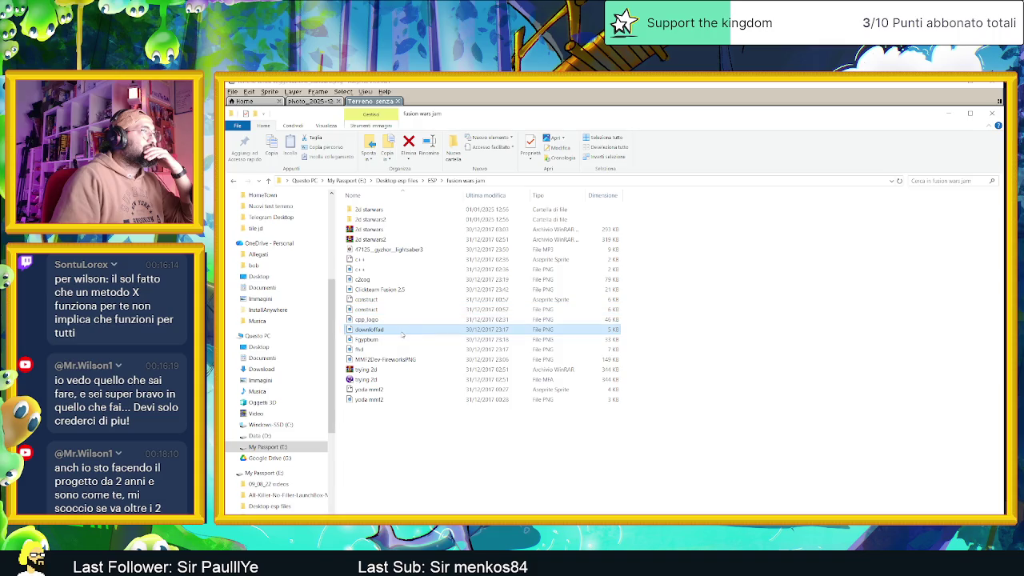
pyautogui.doubleClick(519, 325)
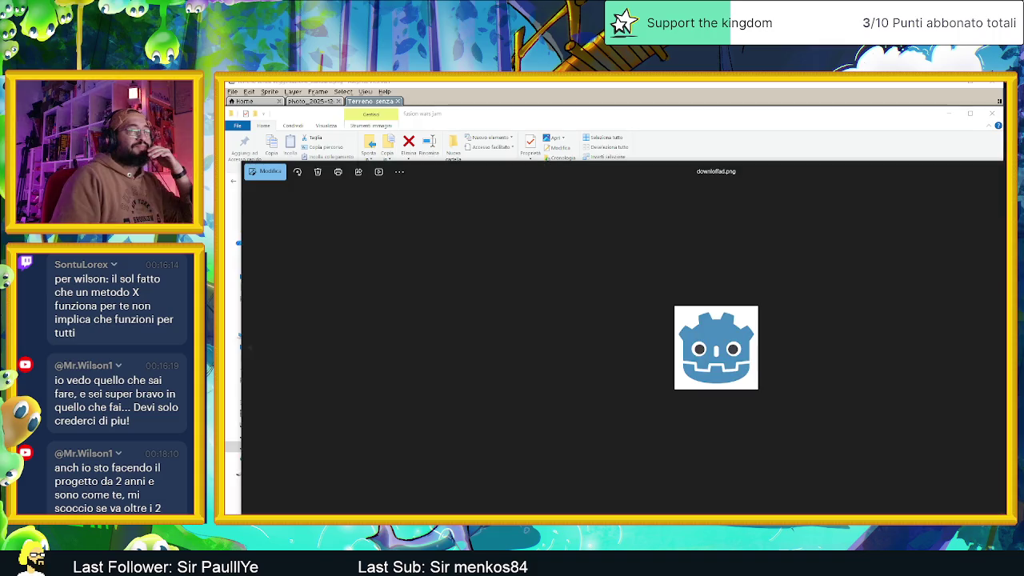
pyautogui.press('Escape')
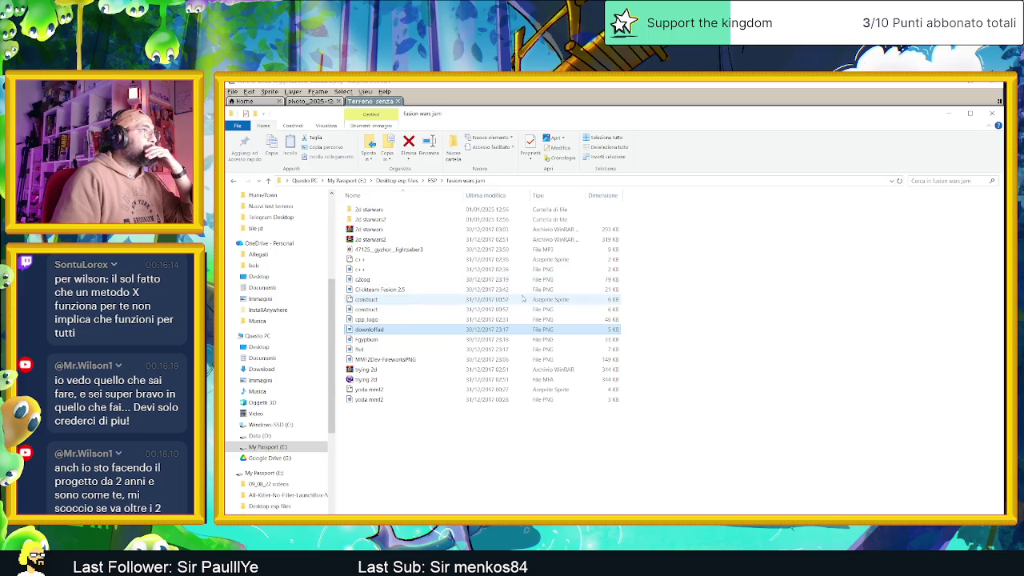
pyautogui.press('BackSpace')
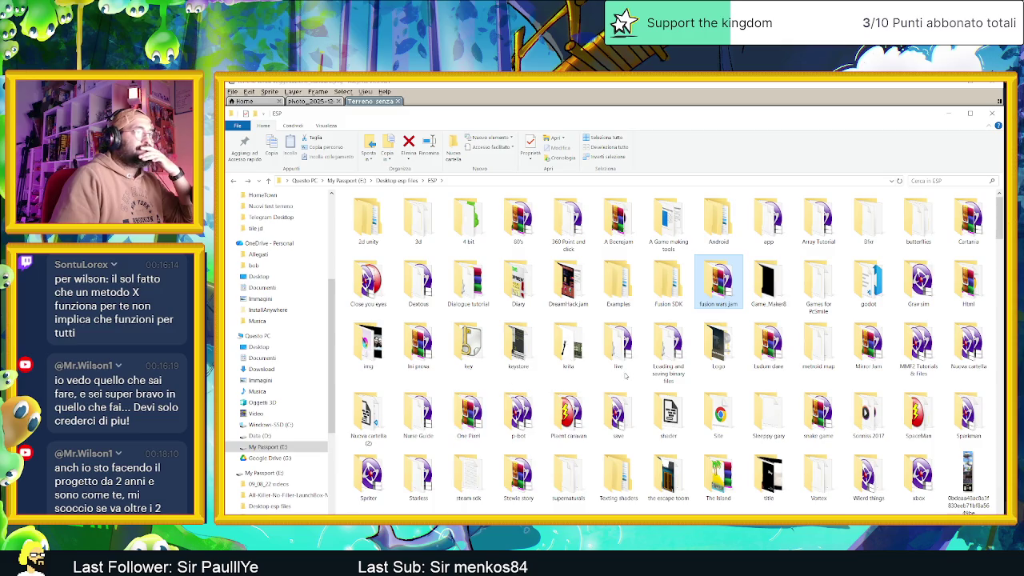
pyautogui.click(782, 362)
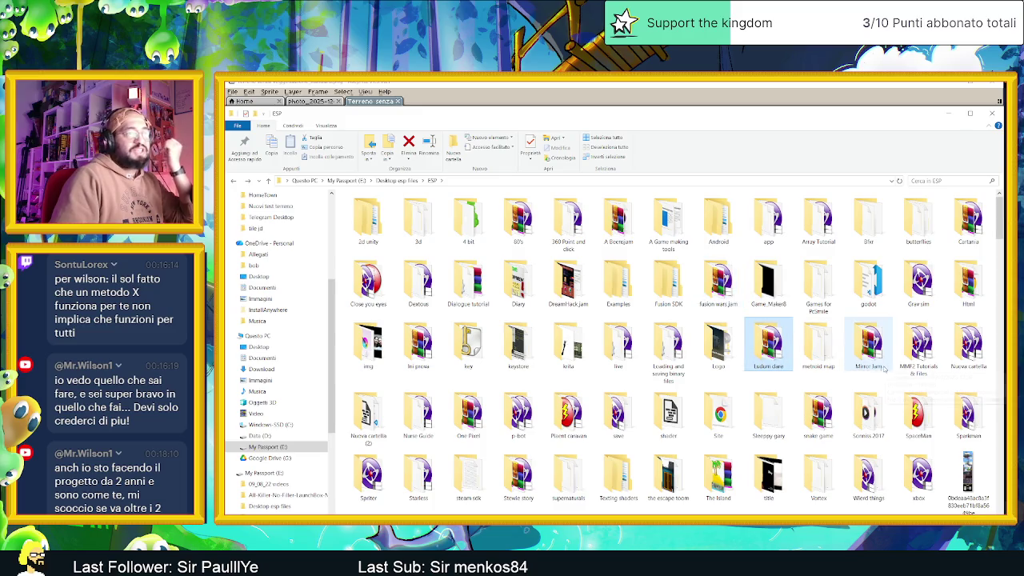
pyautogui.click(871, 352)
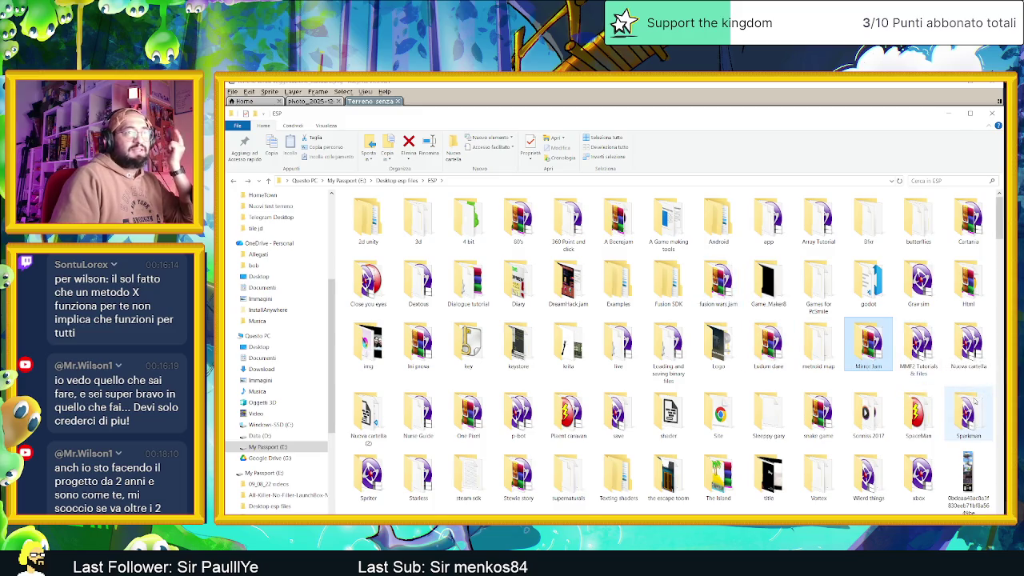
pyautogui.scroll(-2, 974, 404)
pyautogui.scroll(1, 929, 344)
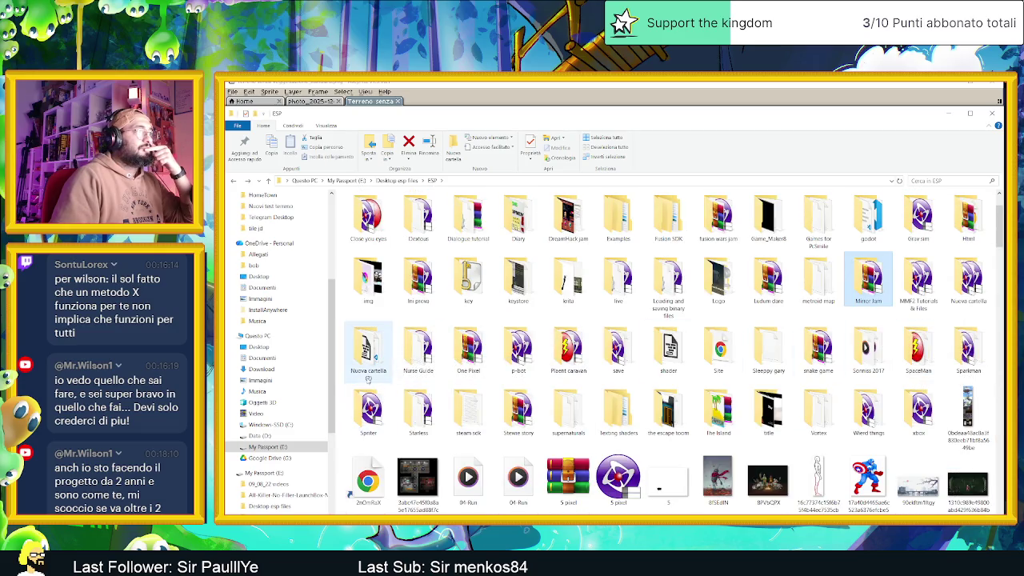
pyautogui.click(481, 358)
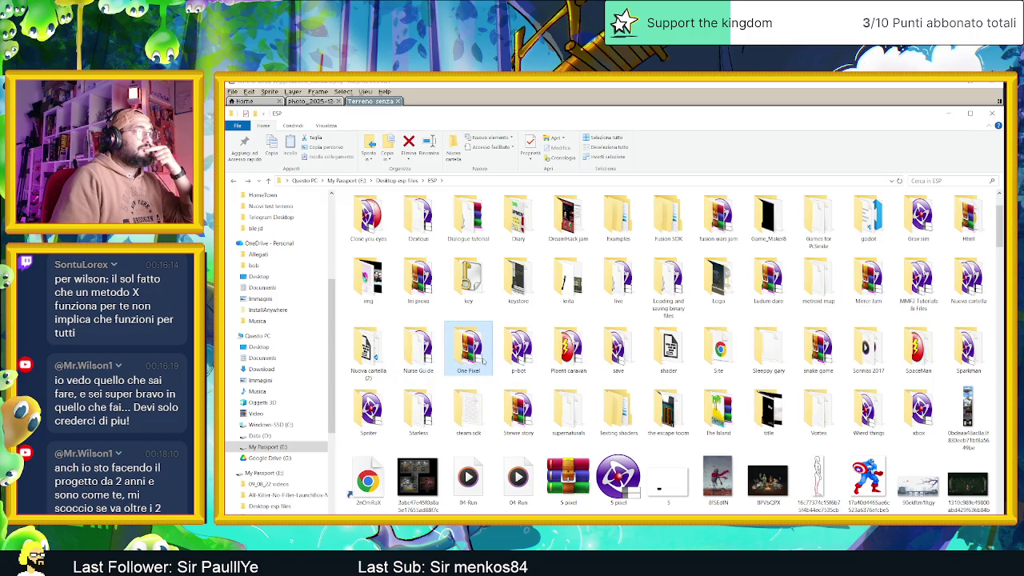
pyautogui.scroll(-4, 544, 335)
pyautogui.scroll(3, 545, 334)
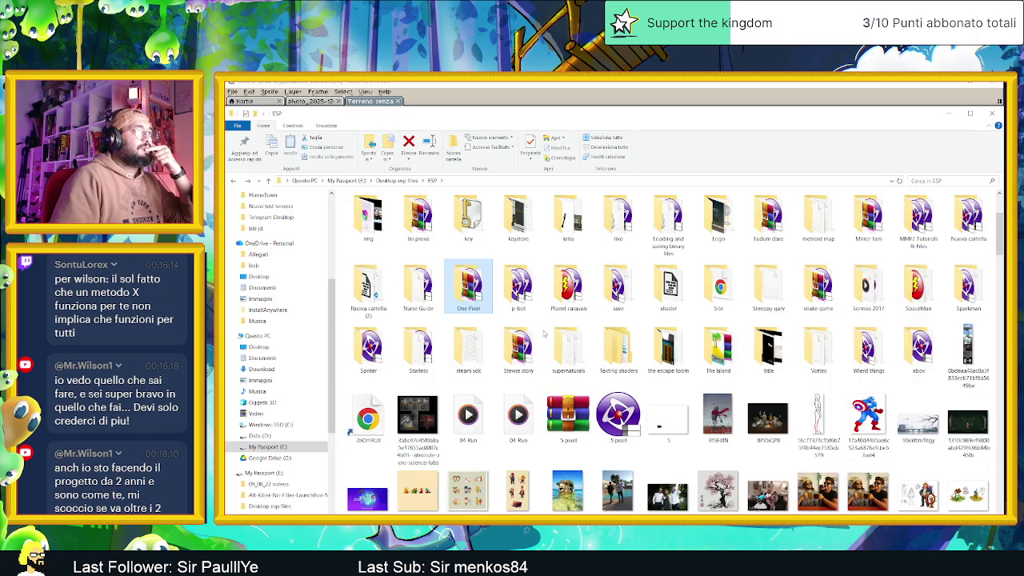
pyautogui.click(590, 295)
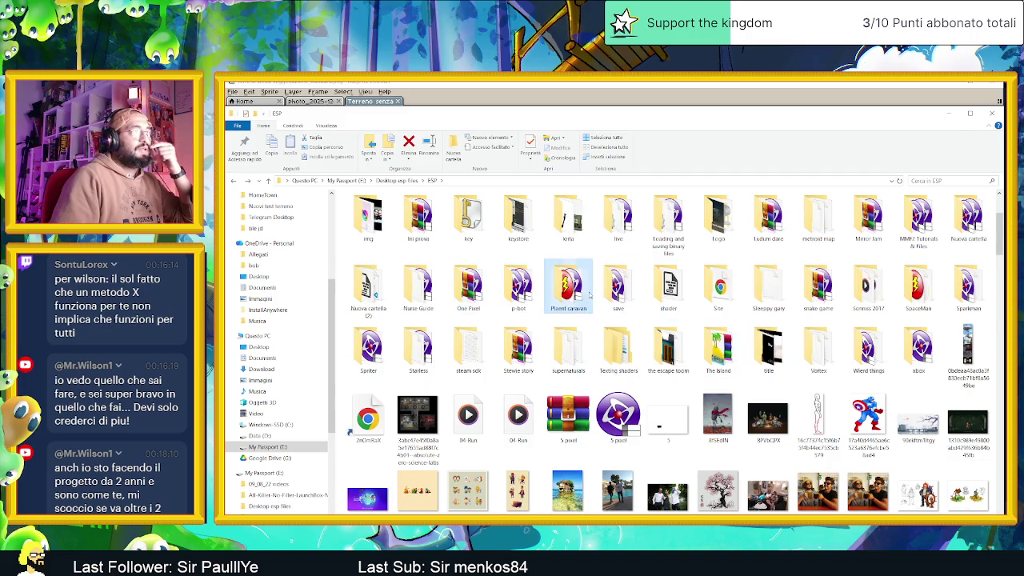
pyautogui.doubleClick(565, 287)
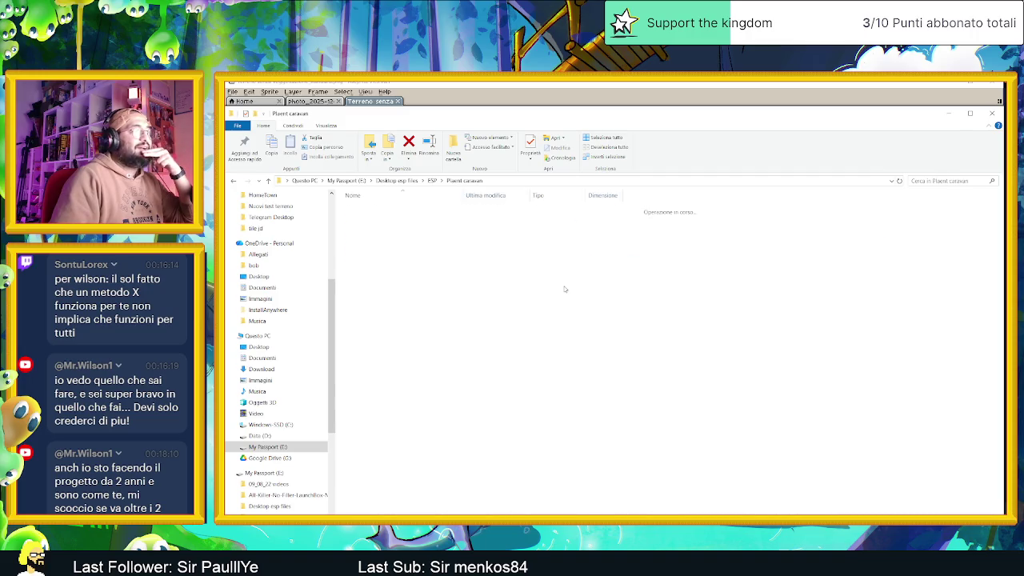
pyautogui.hotkey('alt', 'Left')
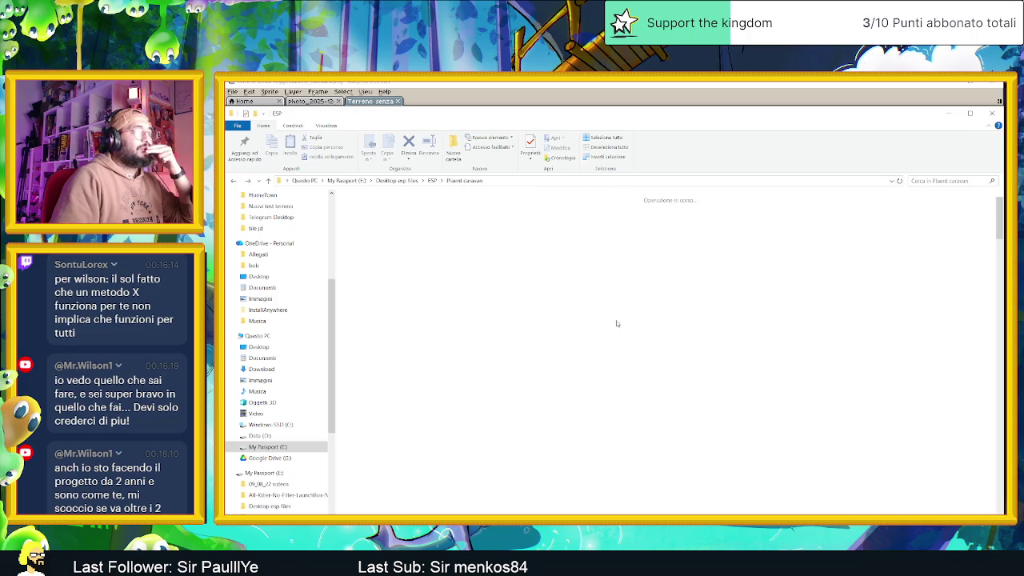
pyautogui.scroll(-3, 716, 414)
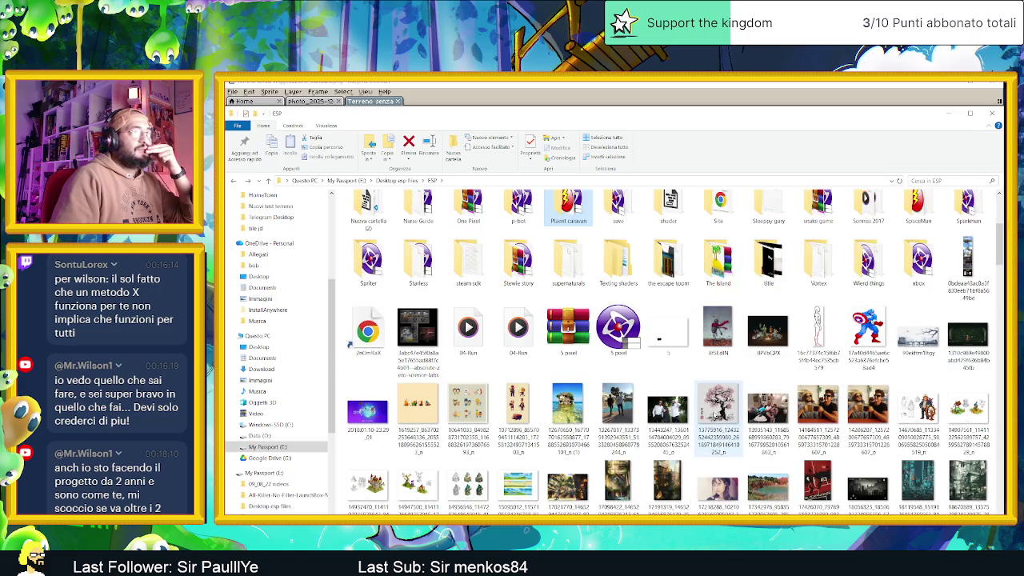
pyautogui.scroll(2, 716, 414)
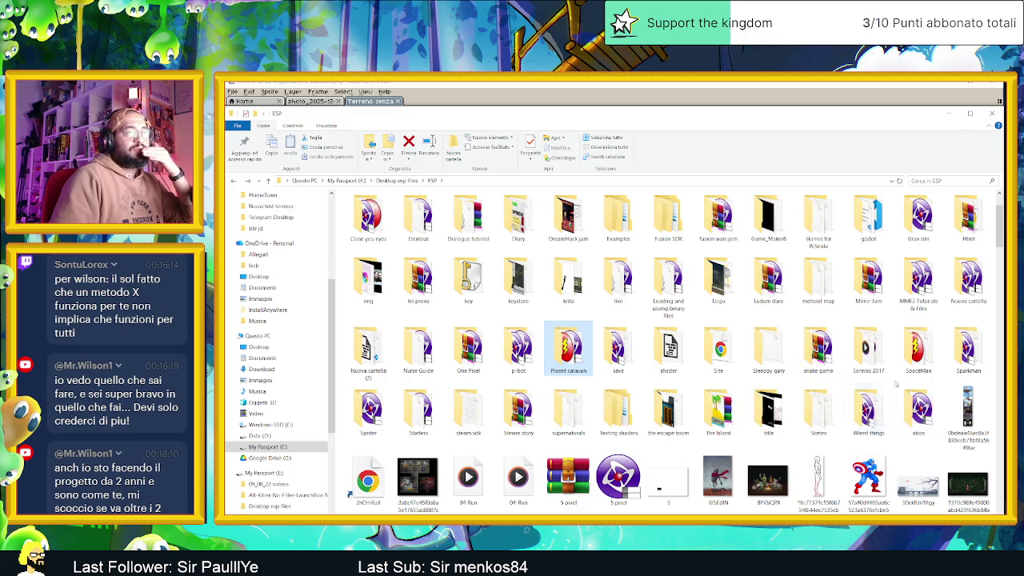
pyautogui.scroll(-3, 893, 387)
pyautogui.scroll(2, 912, 375)
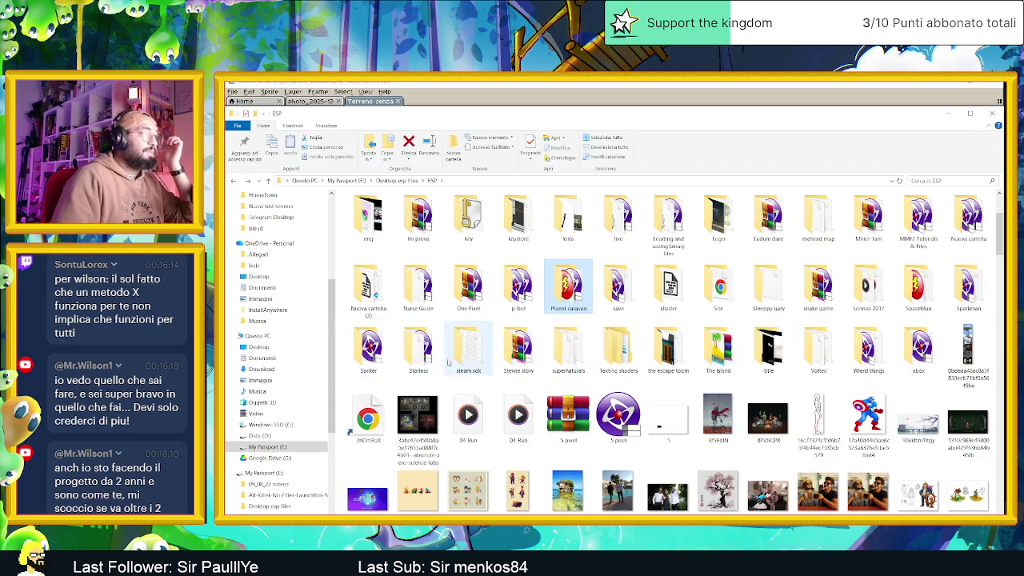
pyautogui.click(525, 362)
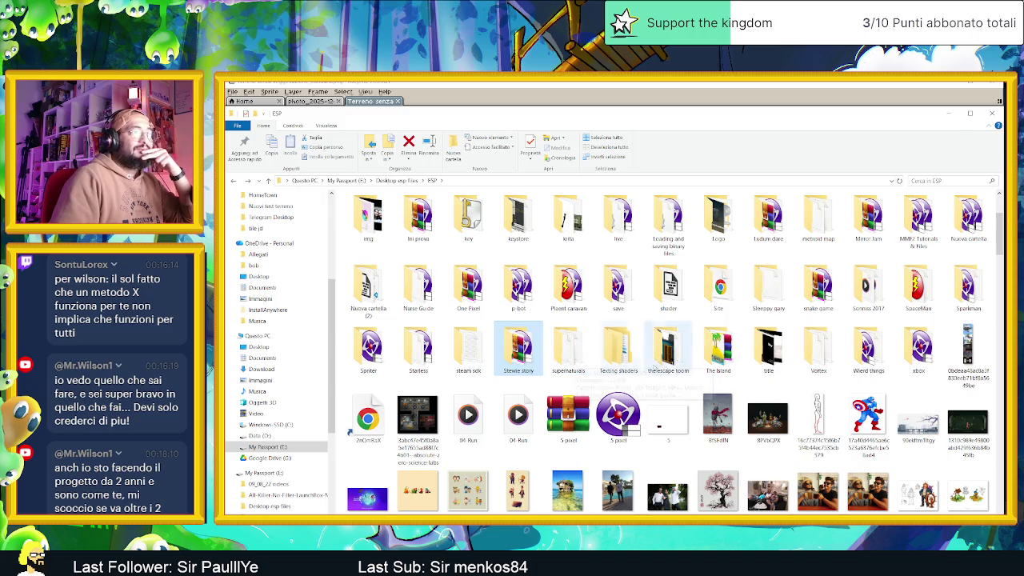
pyautogui.click(719, 352)
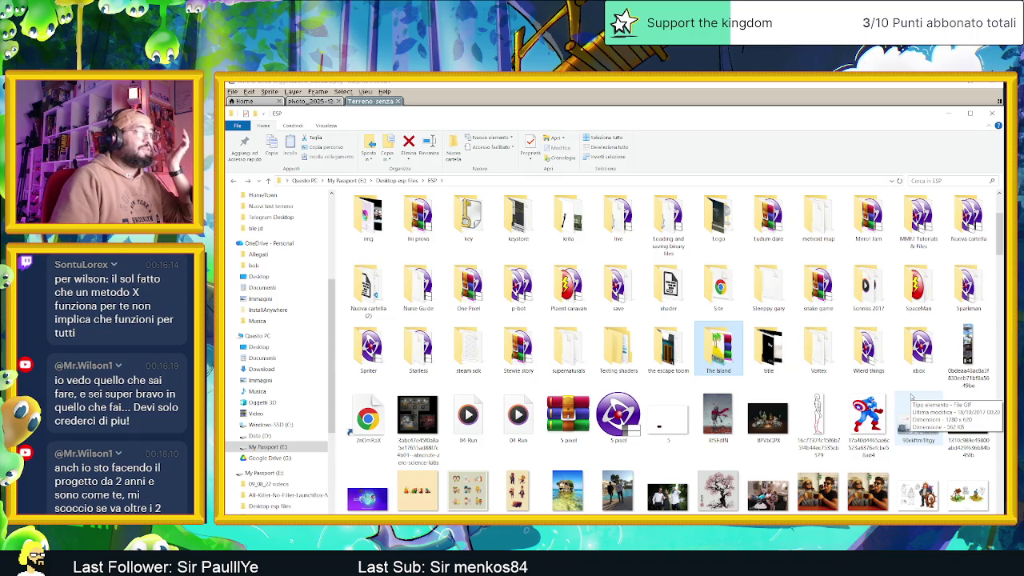
pyautogui.scroll(2, 911, 398)
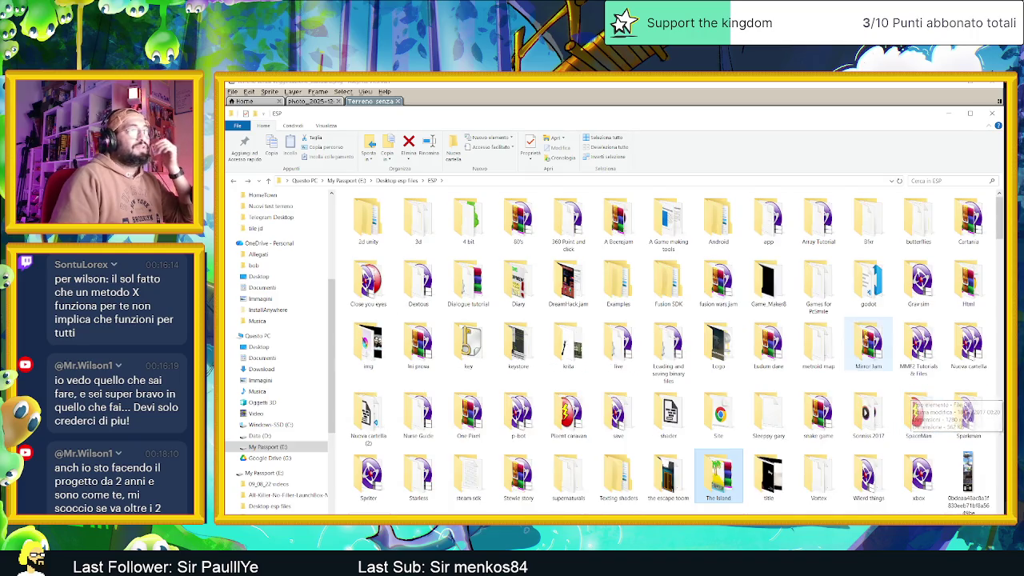
pyautogui.doubleClick(819, 287)
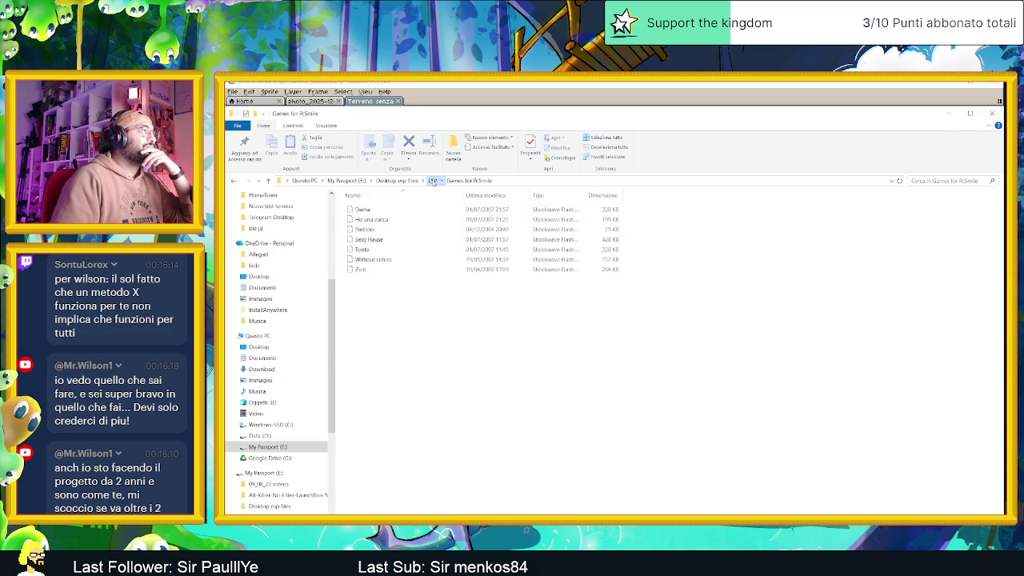
pyautogui.click(435, 181)
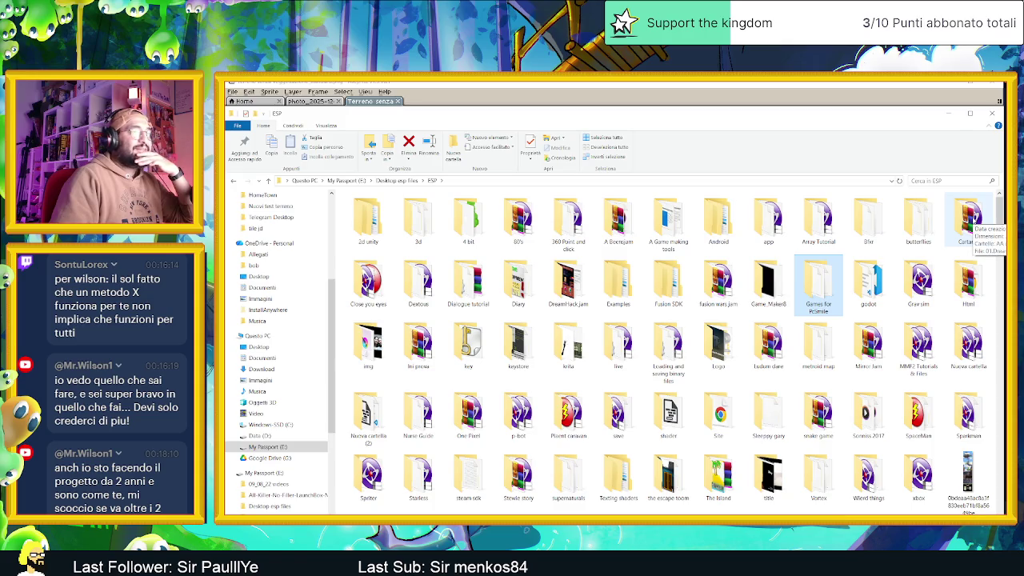
# In the Cartania folder, locate and select Alpha Cartania 2_5 to start the prototype.
pyautogui.doubleClick(970, 218)
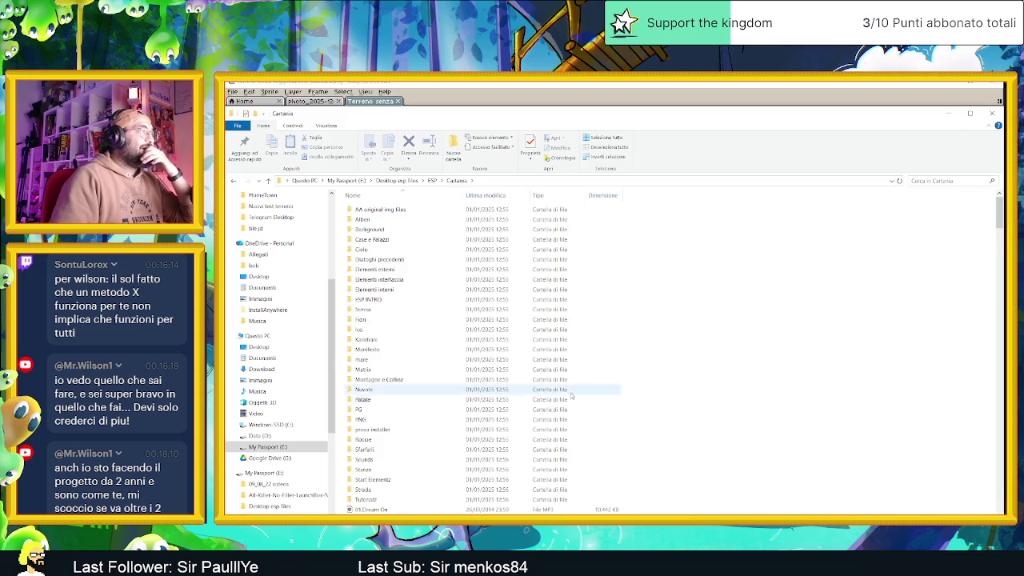
pyautogui.scroll(-8, 573, 394)
pyautogui.scroll(-2, 565, 424)
pyautogui.scroll(-2, 532, 405)
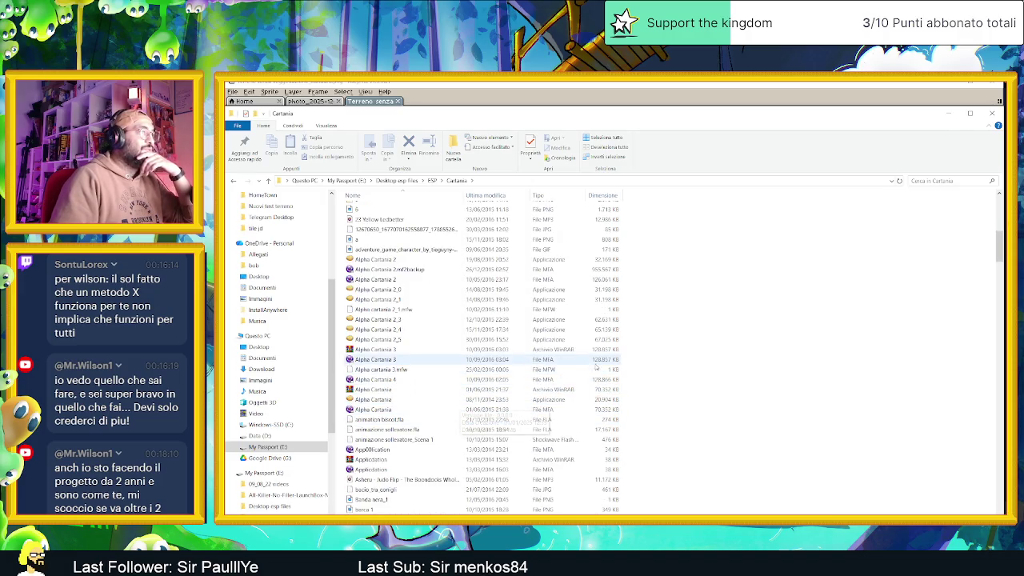
pyautogui.click(456, 341)
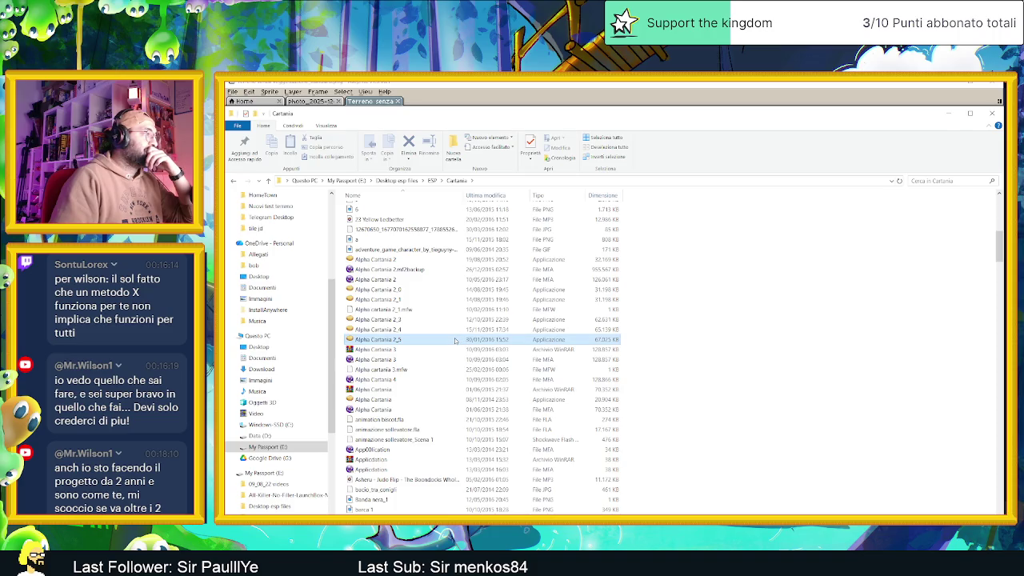
pyautogui.scroll(-3, 460, 344)
pyautogui.scroll(-3, 469, 350)
pyautogui.scroll(-3, 480, 359)
pyautogui.scroll(-5, 485, 361)
pyautogui.scroll(-5, 485, 361)
pyautogui.scroll(-5, 485, 362)
pyautogui.scroll(-5, 485, 361)
pyautogui.scroll(-10, 485, 362)
pyautogui.scroll(-2, 969, 407)
pyautogui.scroll(-2, 969, 407)
pyautogui.scroll(-2, 969, 407)
pyautogui.scroll(-2, 969, 408)
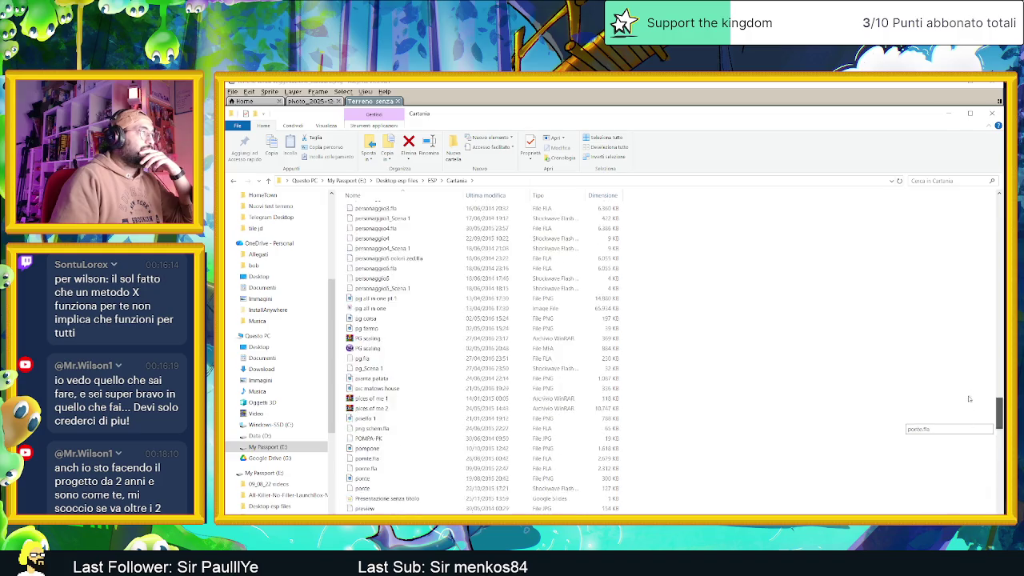
pyautogui.moveTo(969, 407); pyautogui.dragTo(970, 239)
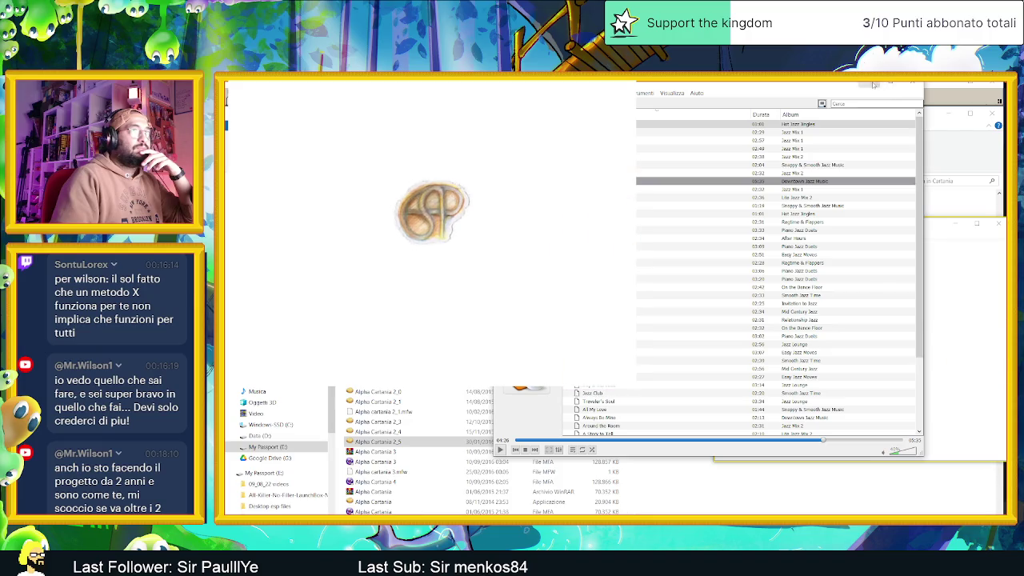
# Close the first Alpha Cartania 2_5 window, relaunch it and center the new game window.
pyautogui.moveTo(849, 228); pyautogui.dragTo(737, 200)
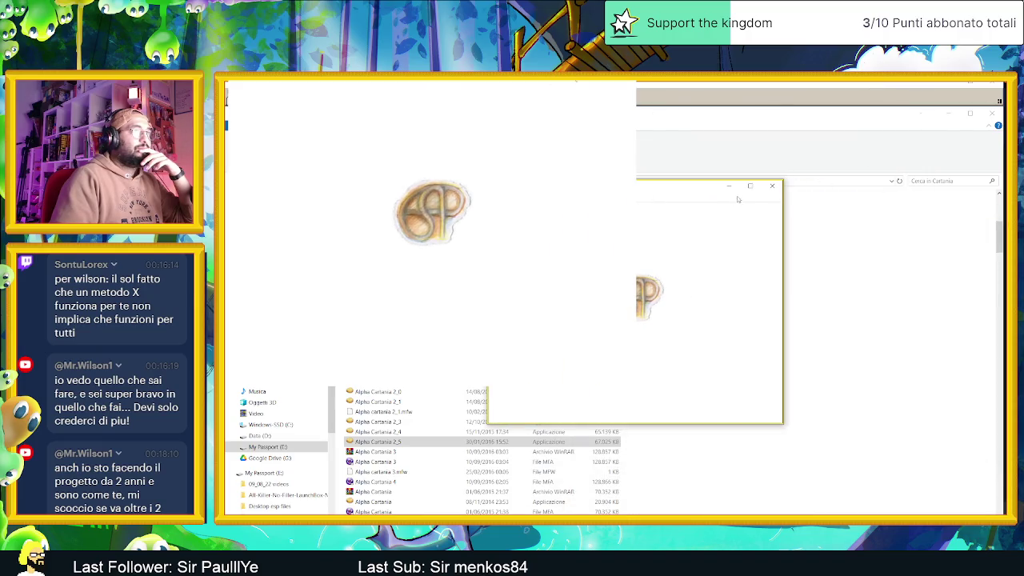
pyautogui.click(774, 188)
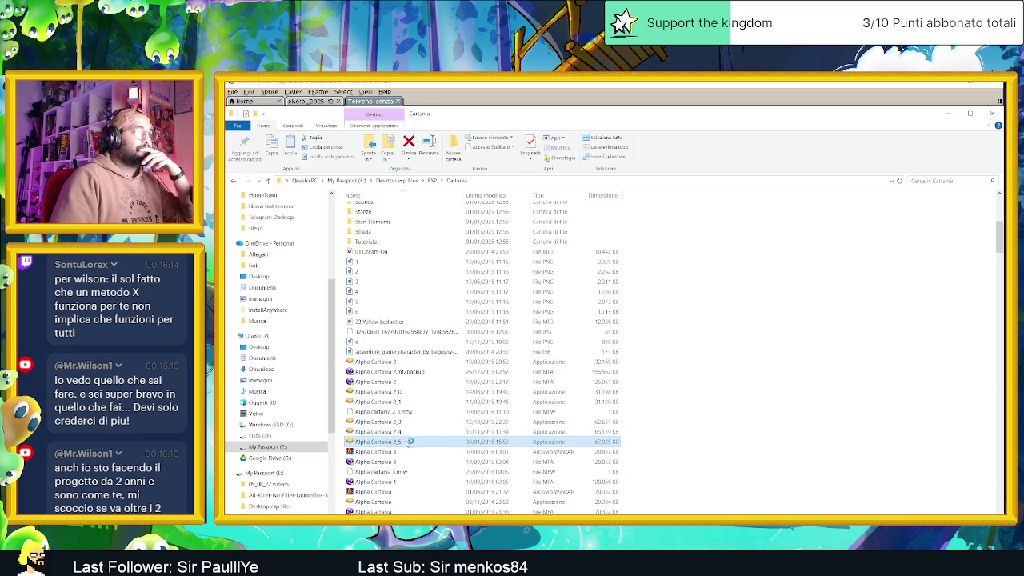
pyautogui.doubleClick(403, 444)
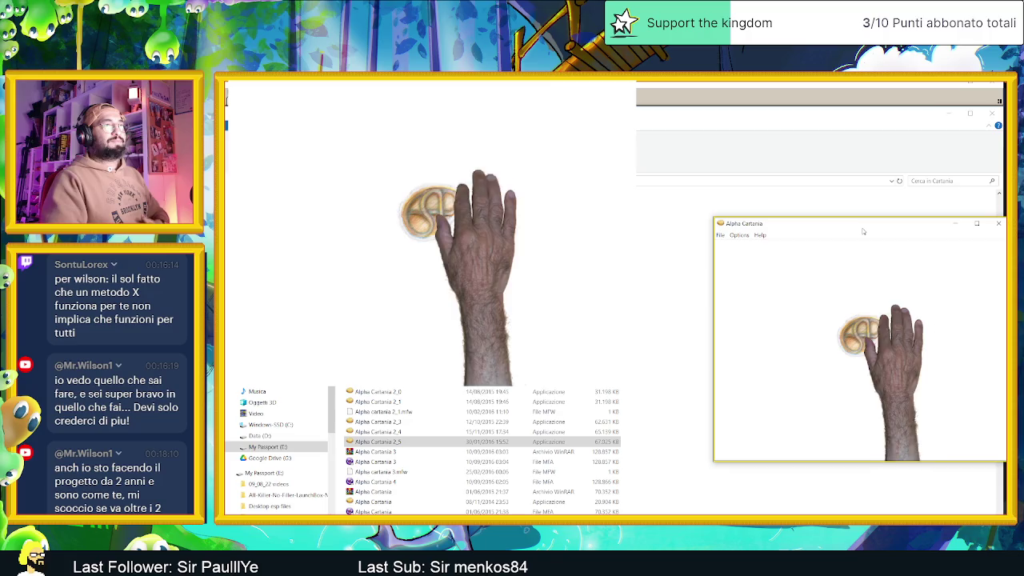
pyautogui.moveTo(864, 232); pyautogui.dragTo(658, 213)
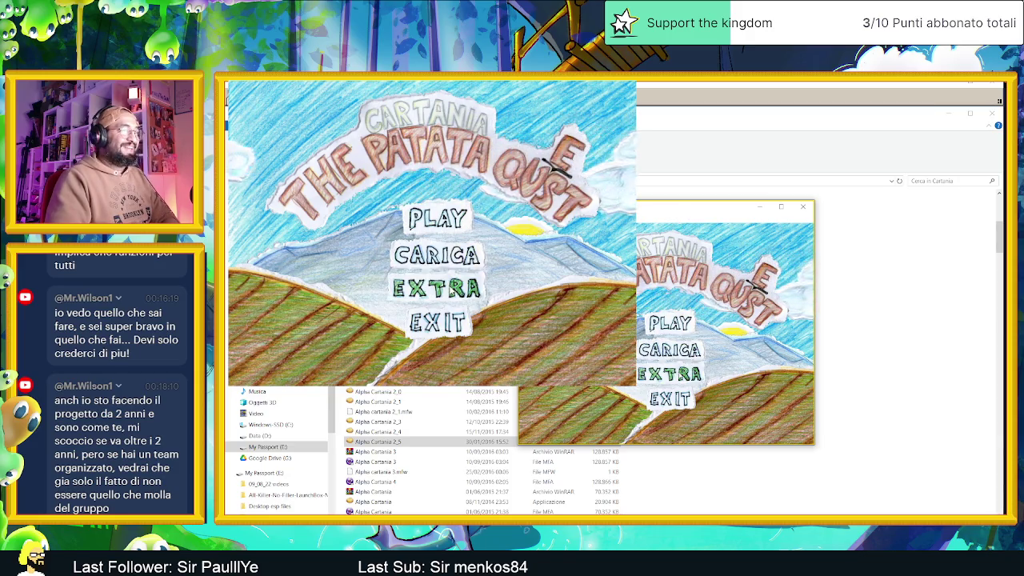
# Check the EXTRA and CARICA panels, then start playing with PLAY.
pyautogui.click(438, 287)
pyautogui.click(274, 352)
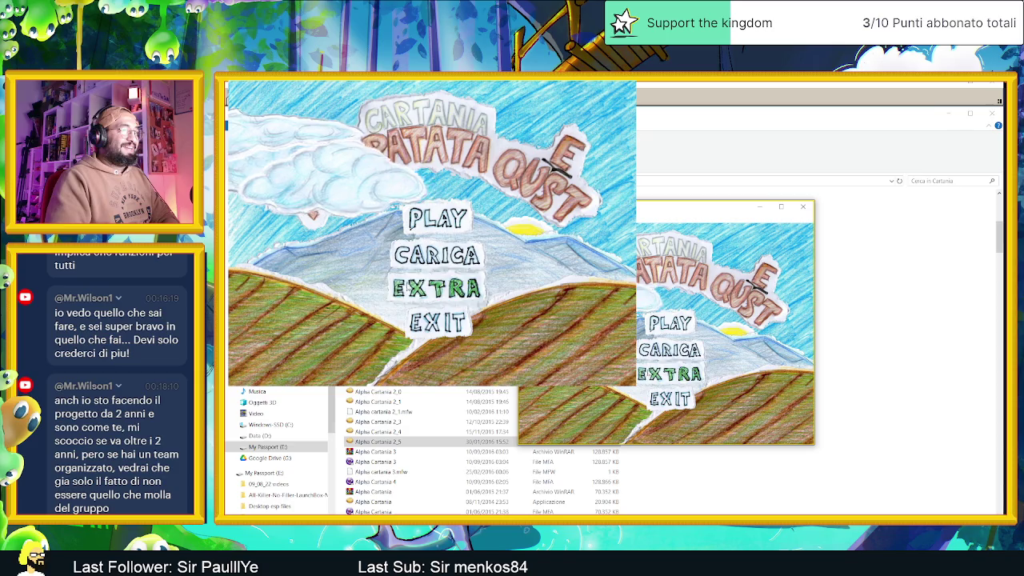
pyautogui.click(429, 264)
pyautogui.click(442, 244)
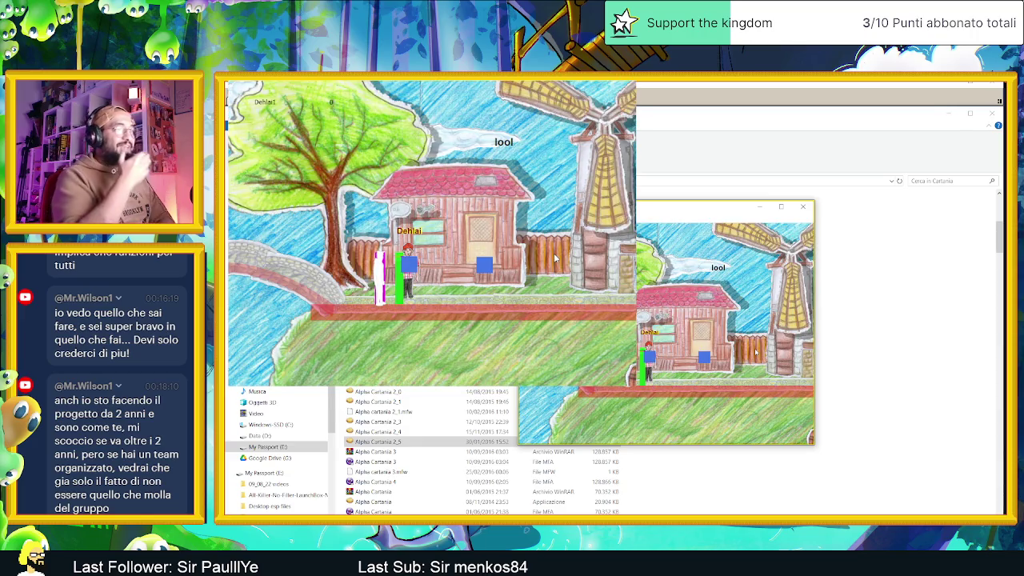
# Walk the character back and forth past the house, tunnel, forest and balloon street.
pyautogui.press('Right')
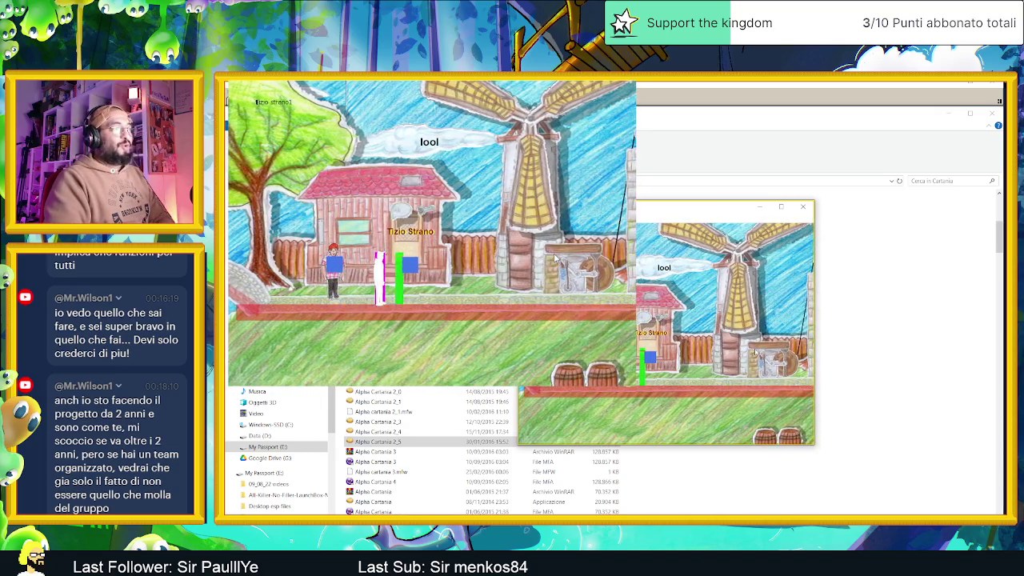
pyautogui.press('Right')
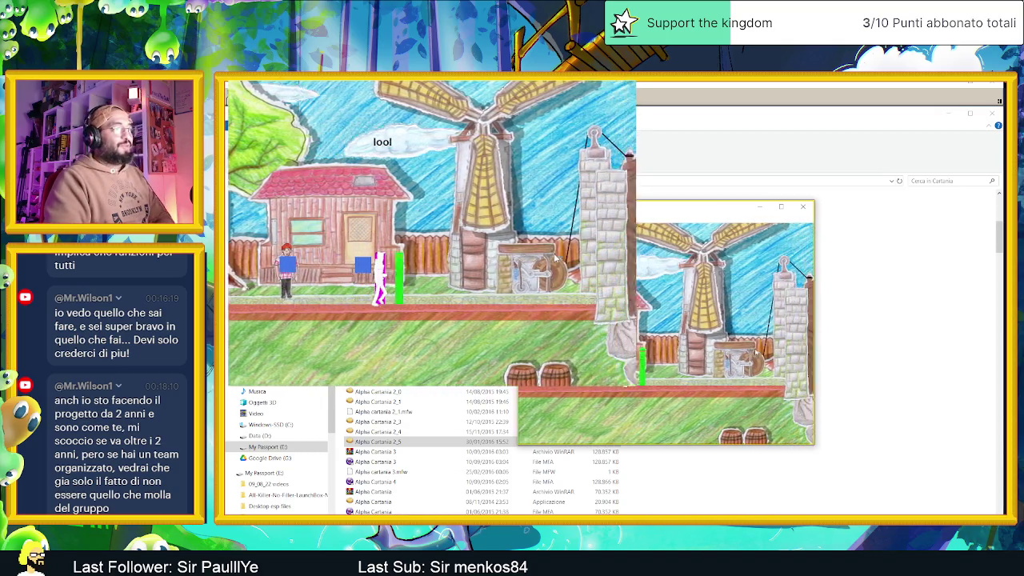
pyautogui.press('Left')
pyautogui.press('Left')
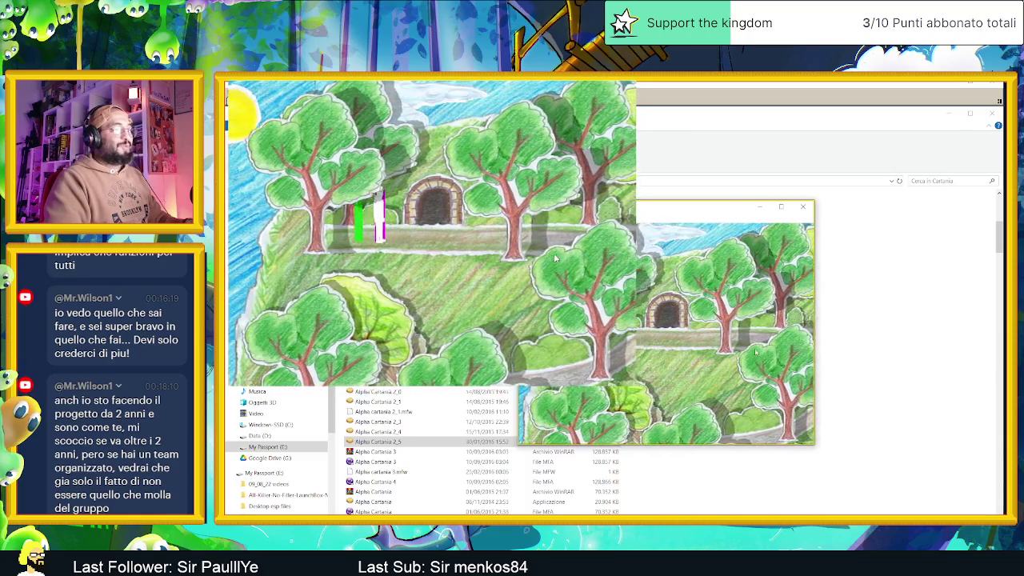
pyautogui.press('Right')
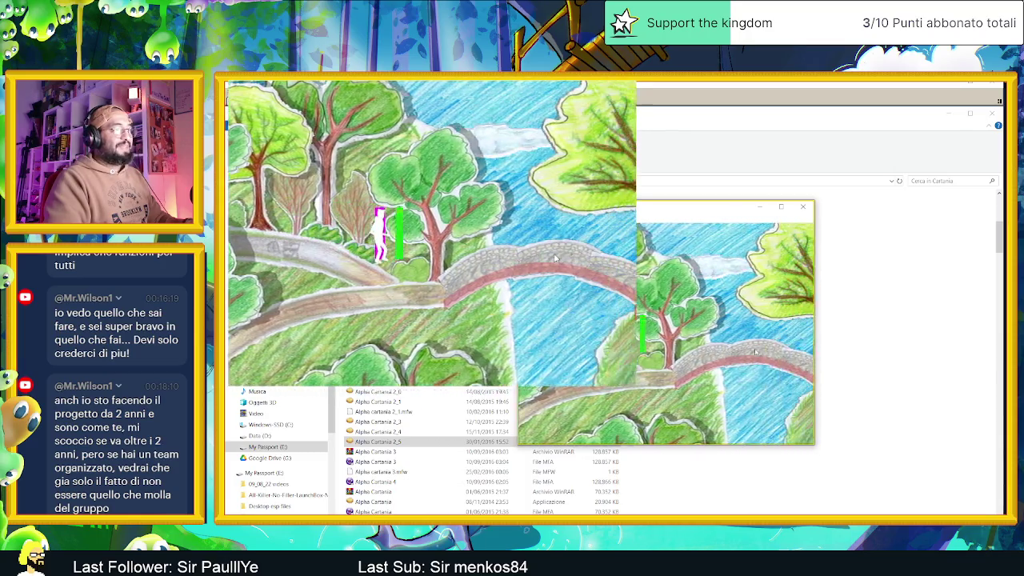
pyautogui.press('Left')
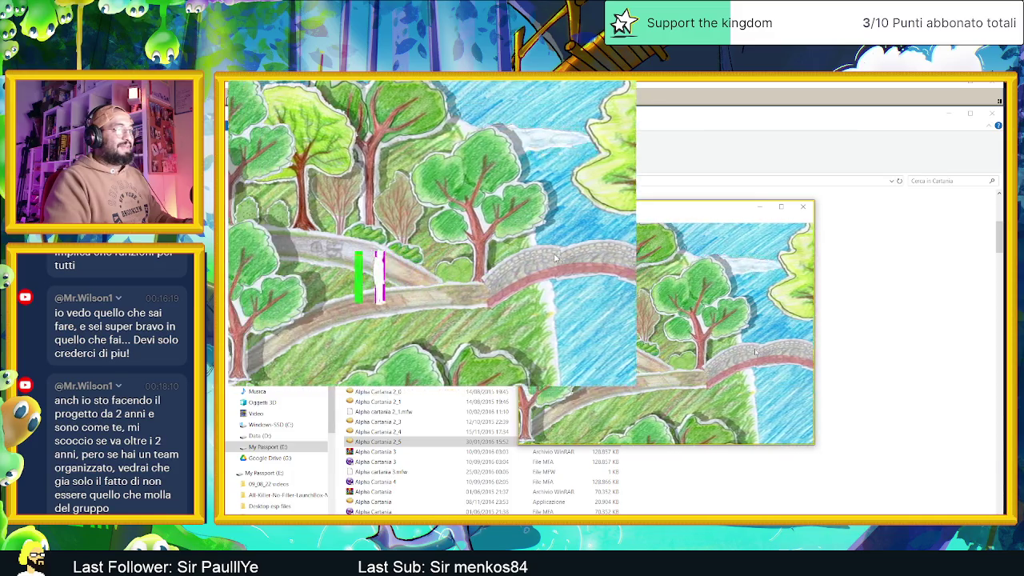
pyautogui.press('Right')
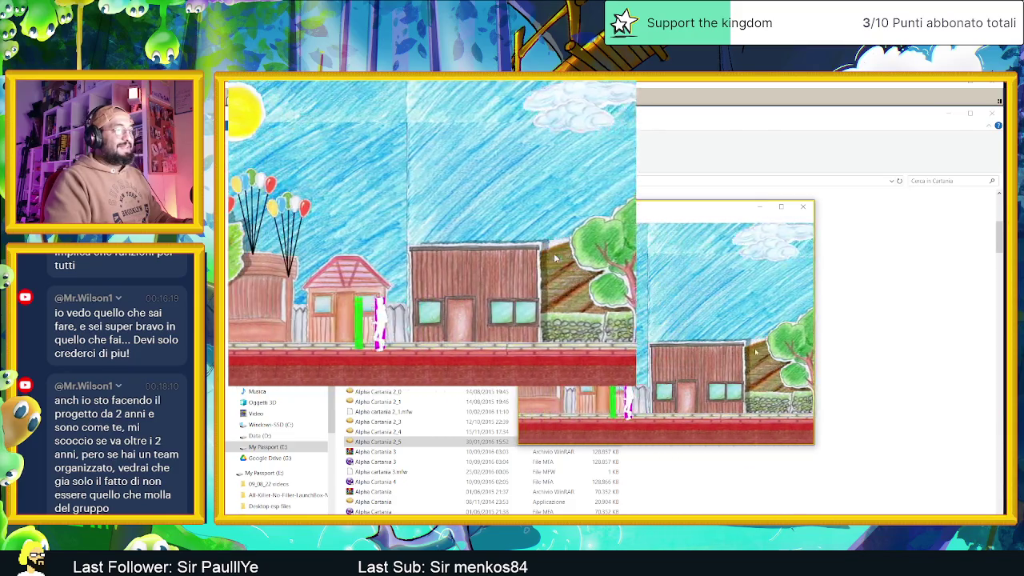
pyautogui.press('Left')
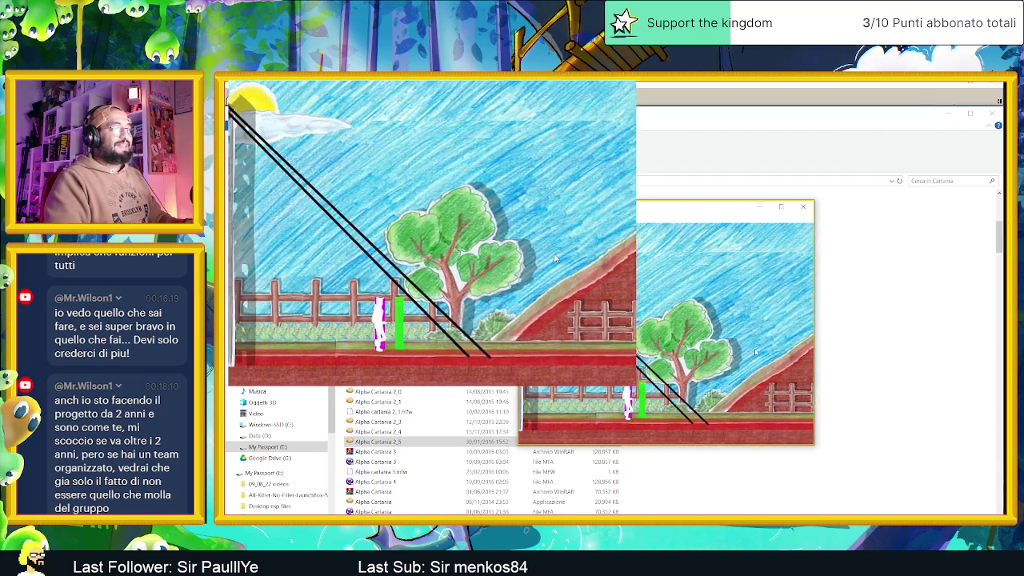
pyautogui.press('Right')
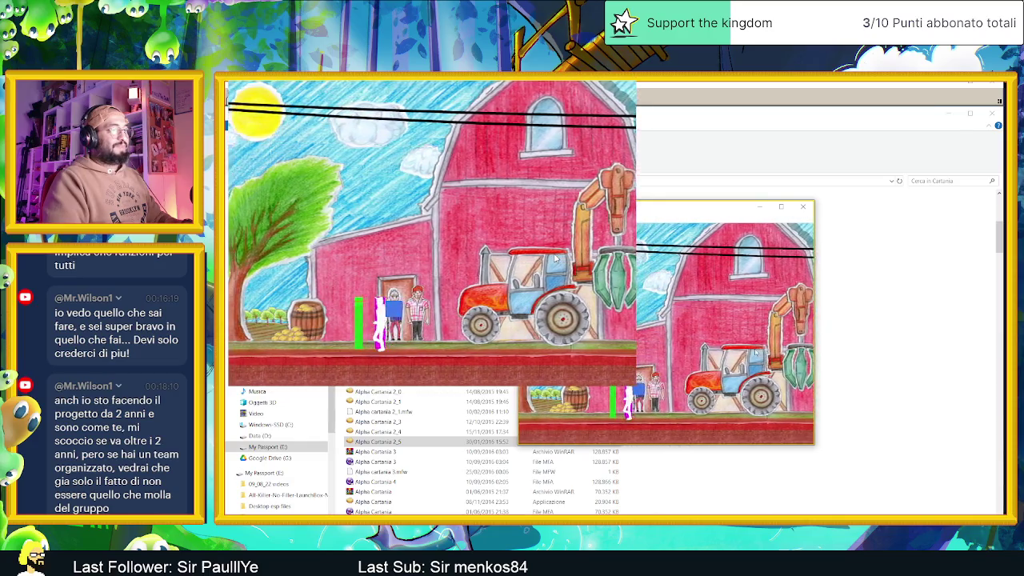
# Talk to the farmers at the barn door, step around it, then close the game.
pyautogui.press('e')
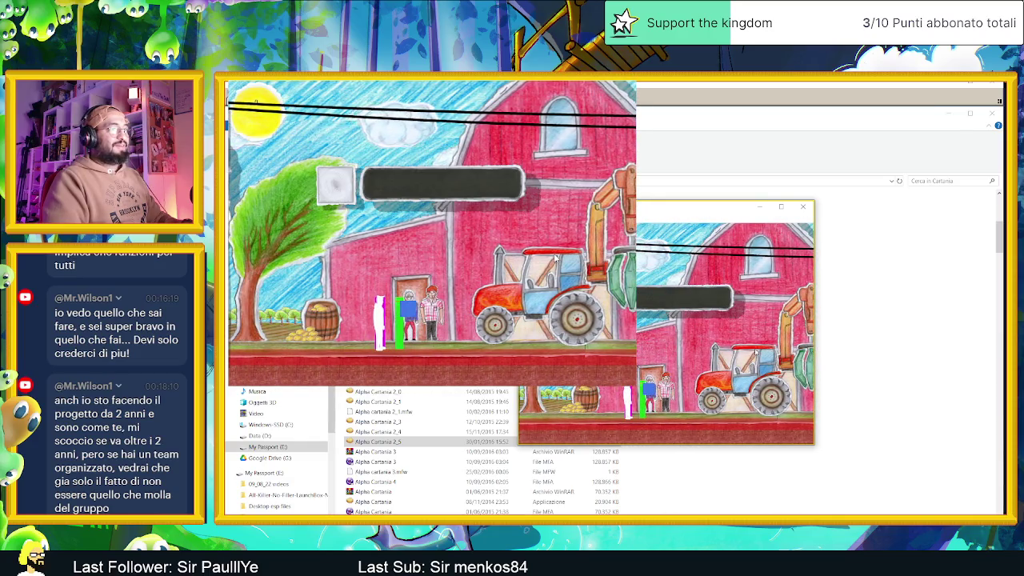
pyautogui.press('a')
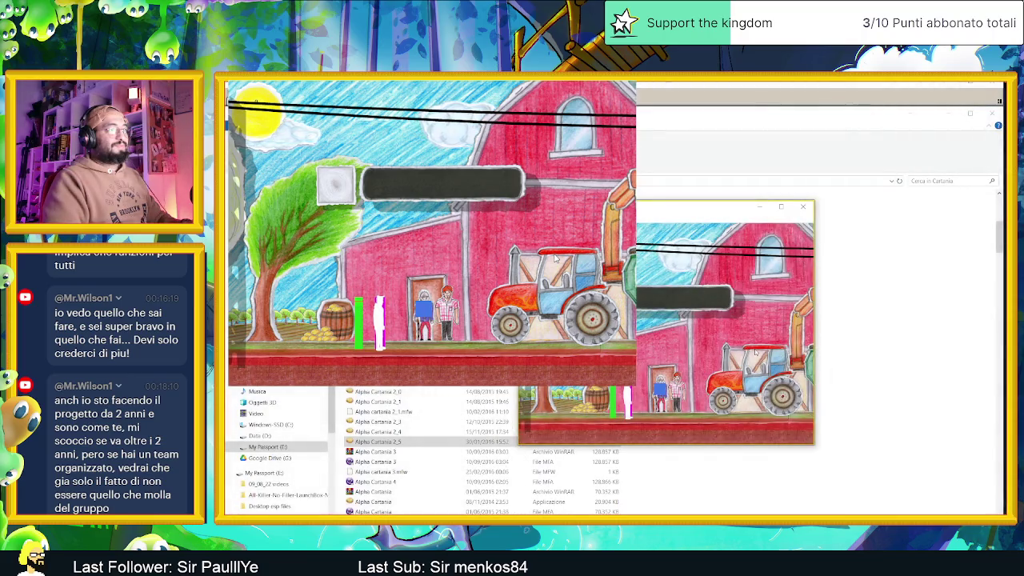
pyautogui.press('d')
pyautogui.press('d')
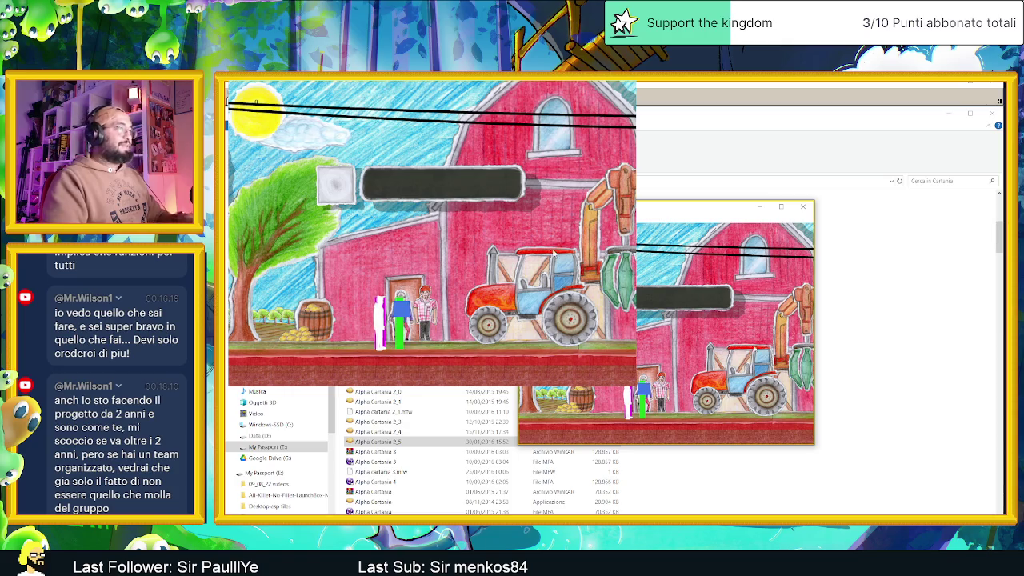
pyautogui.click(803, 208)
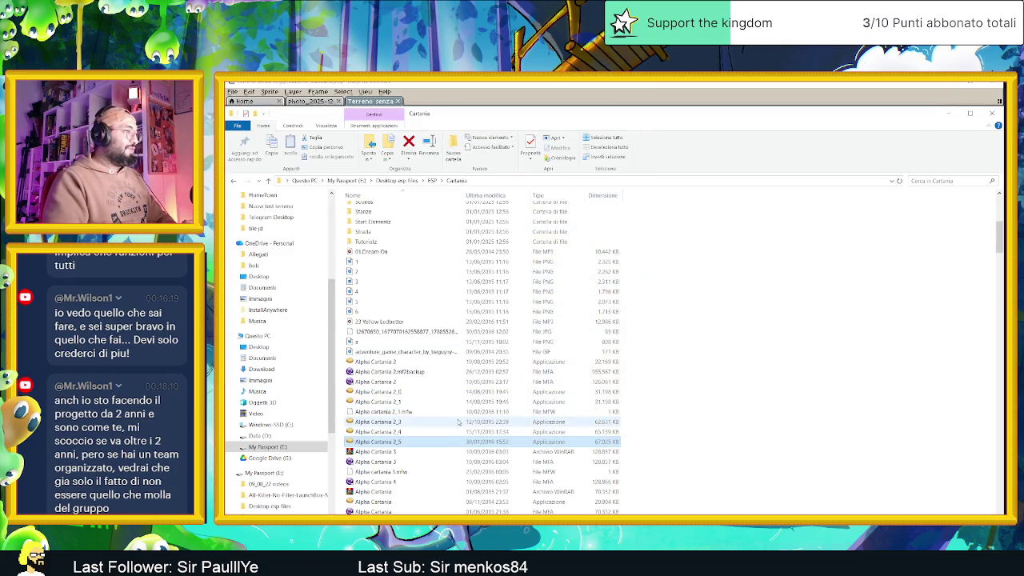
pyautogui.scroll(-2, 443, 435)
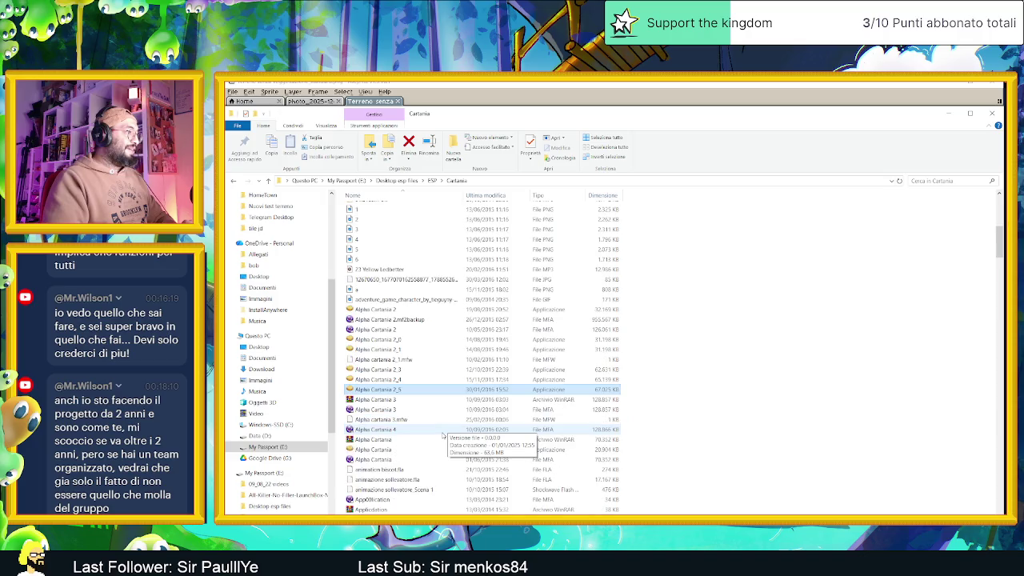
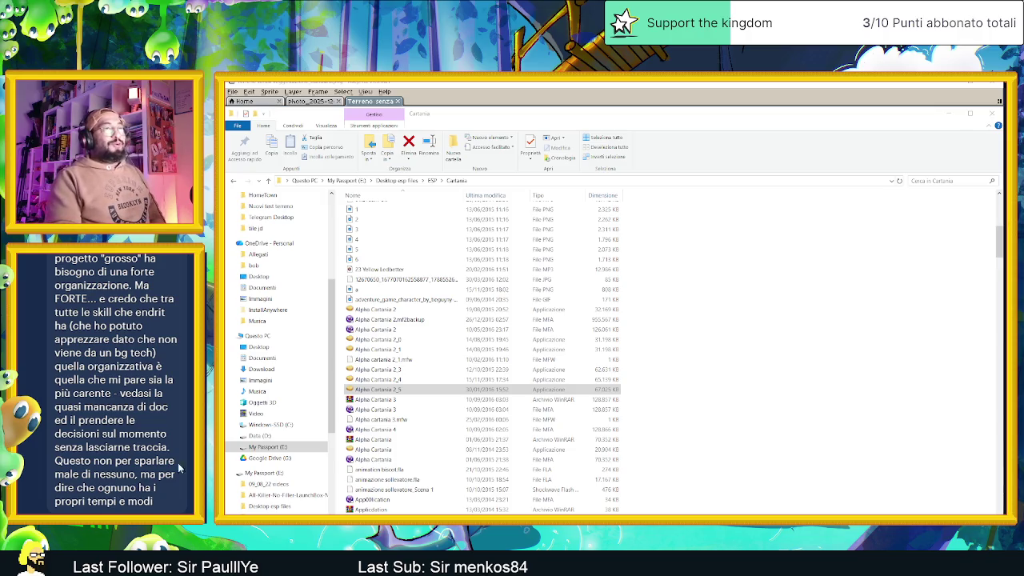
# Minimize the Cartania folder window to reveal the tileset, then bring the folder back.
pyautogui.click(946, 117)
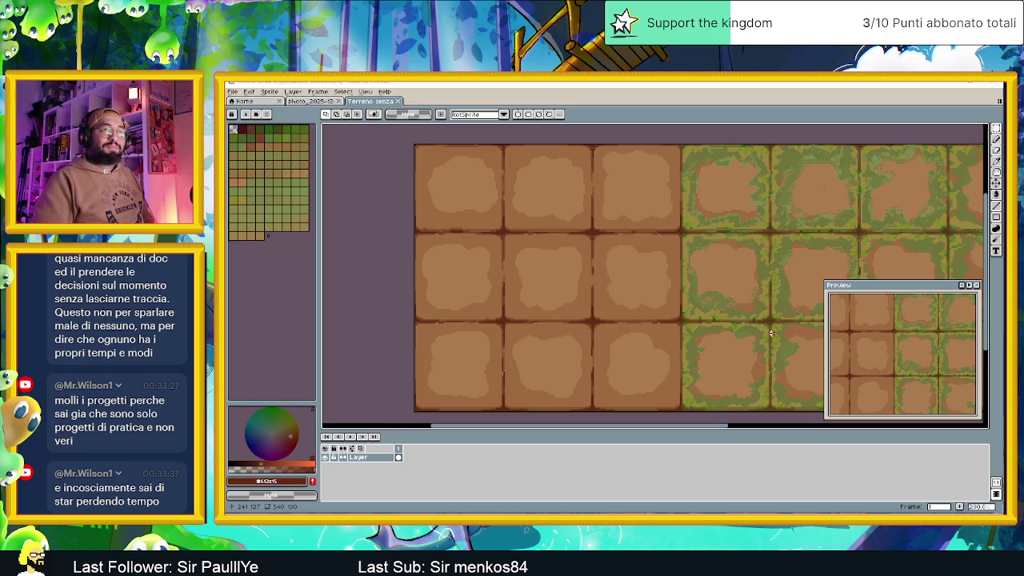
pyautogui.hotkey('alt', 'Tab')
# Browse the Cartania file list and select the bling audio files.
pyautogui.scroll(2, 600, 332)
pyautogui.scroll(2, 600, 331)
pyautogui.scroll(2, 600, 331)
pyautogui.scroll(2, 598, 329)
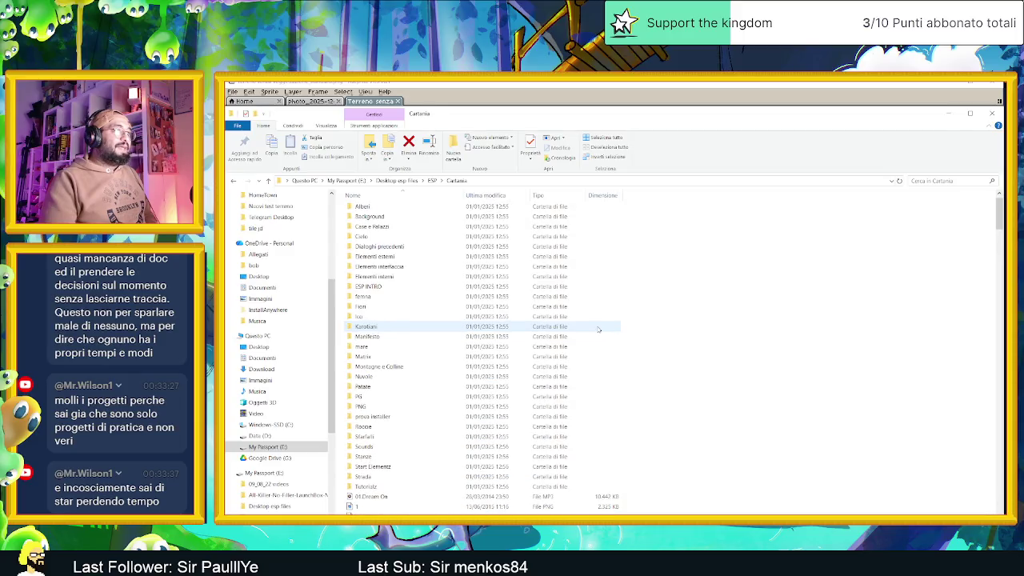
pyautogui.scroll(-5, 598, 329)
pyautogui.scroll(-3, 597, 329)
pyautogui.scroll(-2, 593, 330)
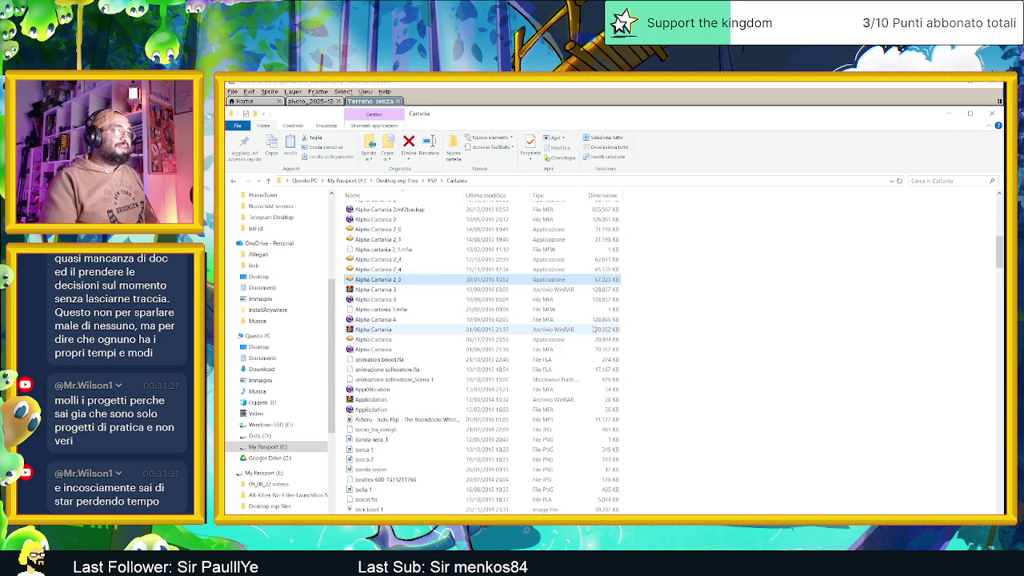
pyautogui.scroll(-1, 595, 330)
pyautogui.scroll(-1, 594, 331)
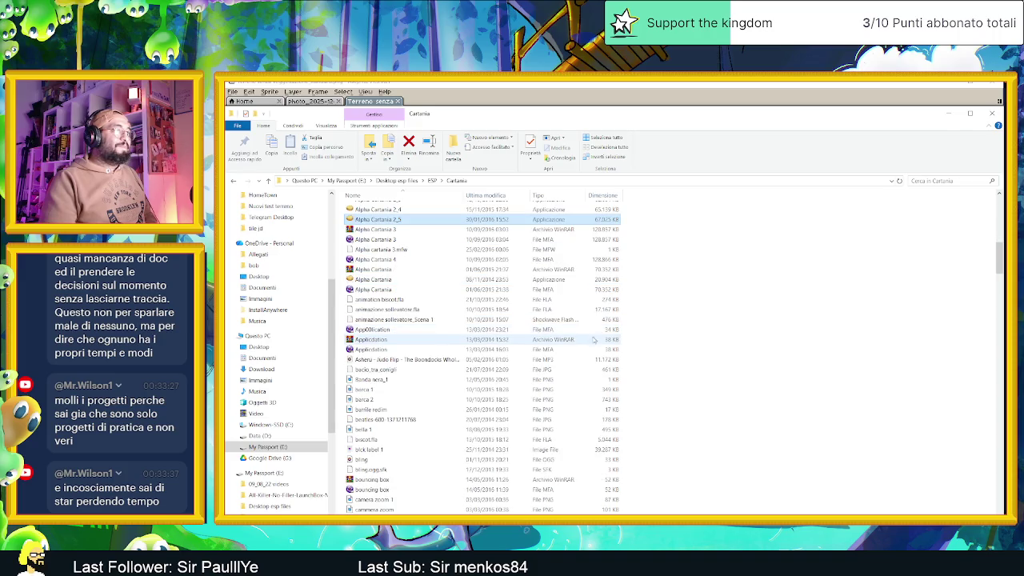
pyautogui.scroll(-1, 590, 347)
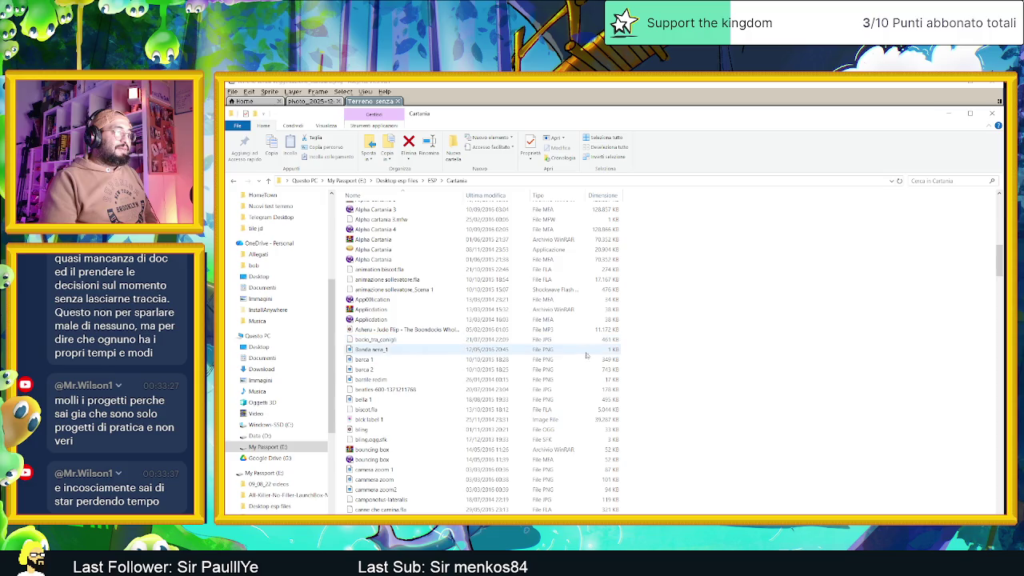
pyautogui.click(537, 430)
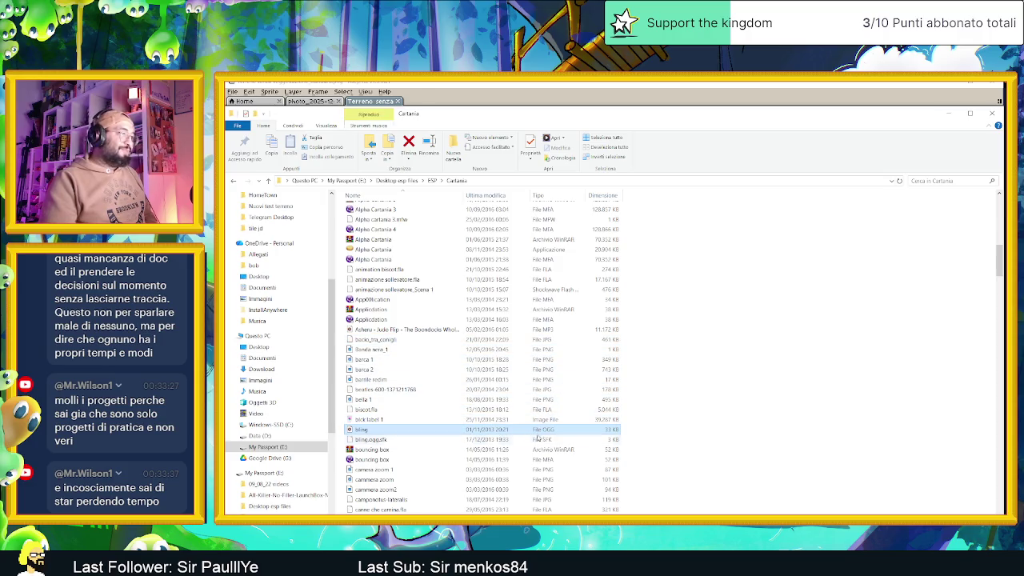
pyautogui.click(537, 441)
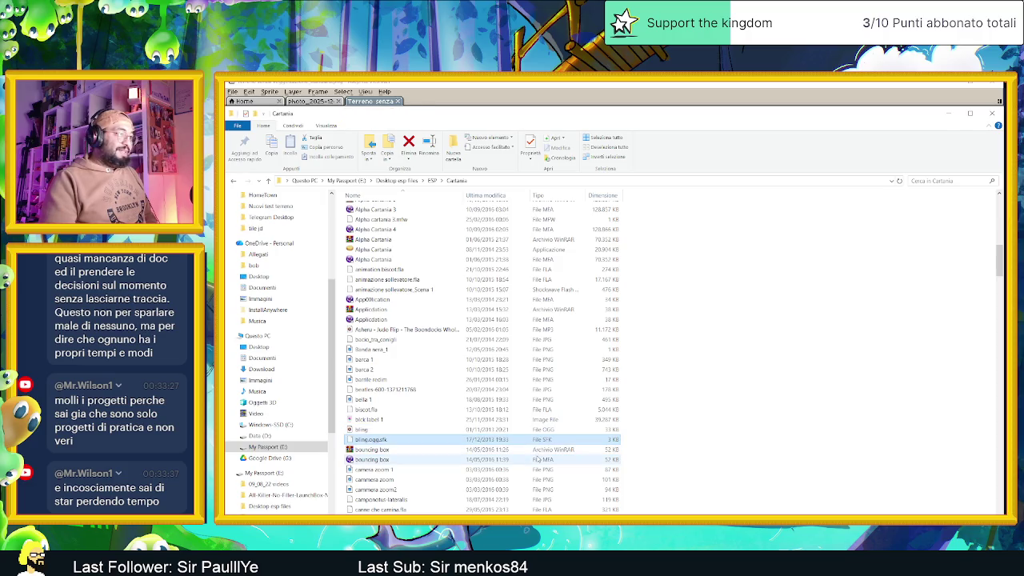
# View the fattore redim1 character picture in Photos, then close it.
pyautogui.scroll(-1, 538, 476)
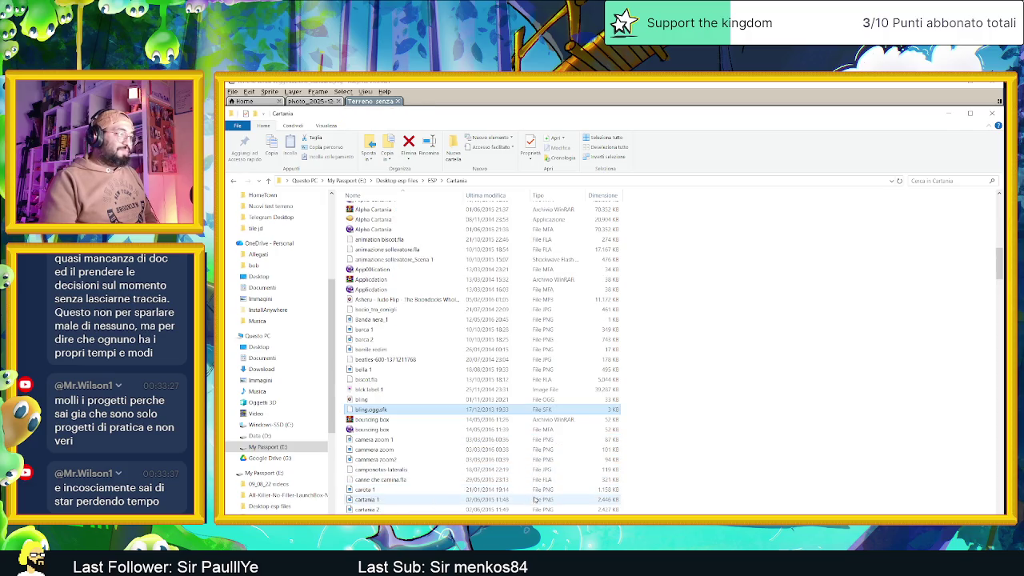
pyautogui.scroll(-2, 536, 504)
pyautogui.scroll(-3, 536, 504)
pyautogui.scroll(-3, 536, 505)
pyautogui.scroll(-2, 536, 502)
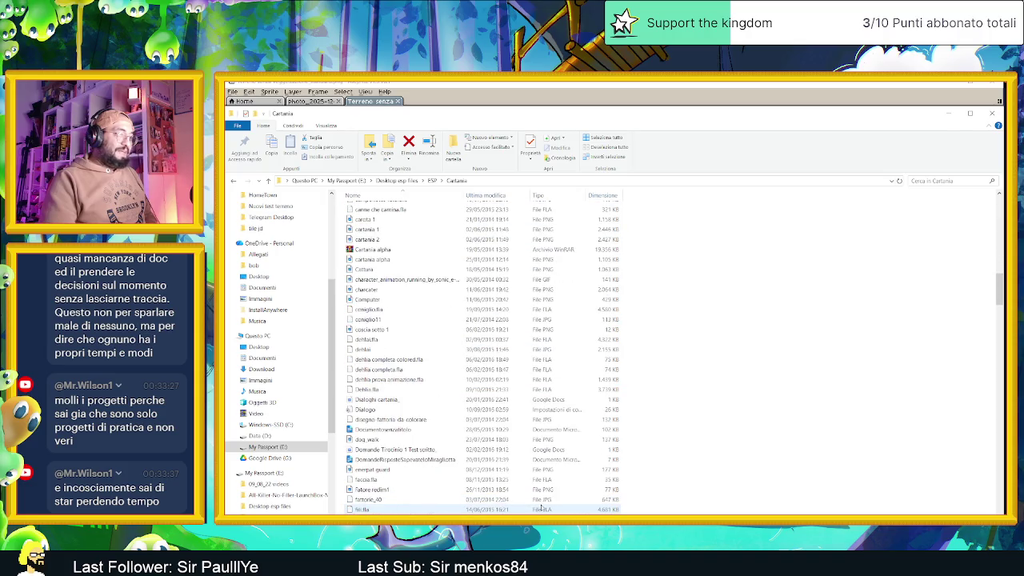
pyautogui.click(528, 462)
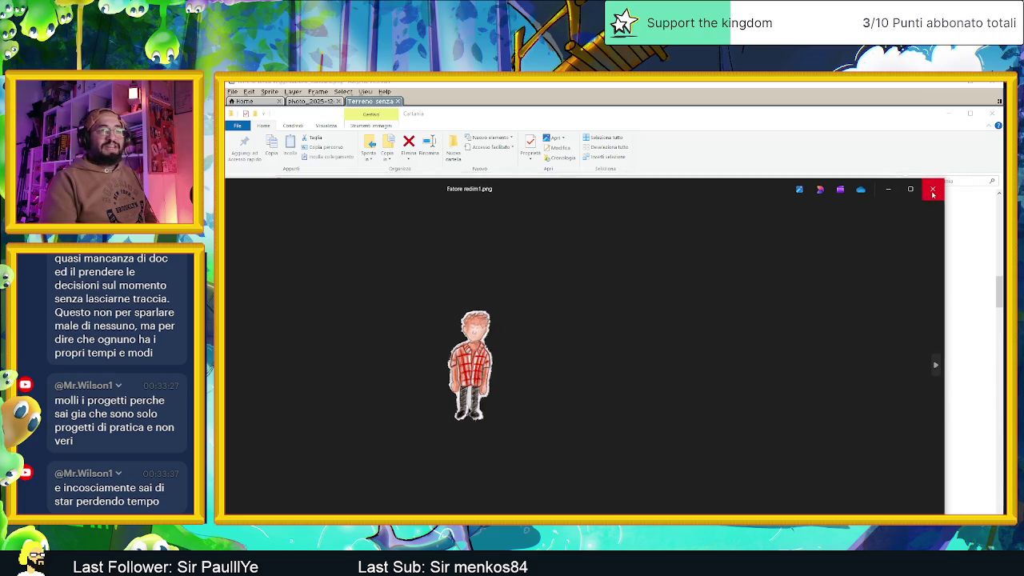
pyautogui.click(933, 193)
pyautogui.scroll(-3, 788, 433)
pyautogui.scroll(-1, 782, 436)
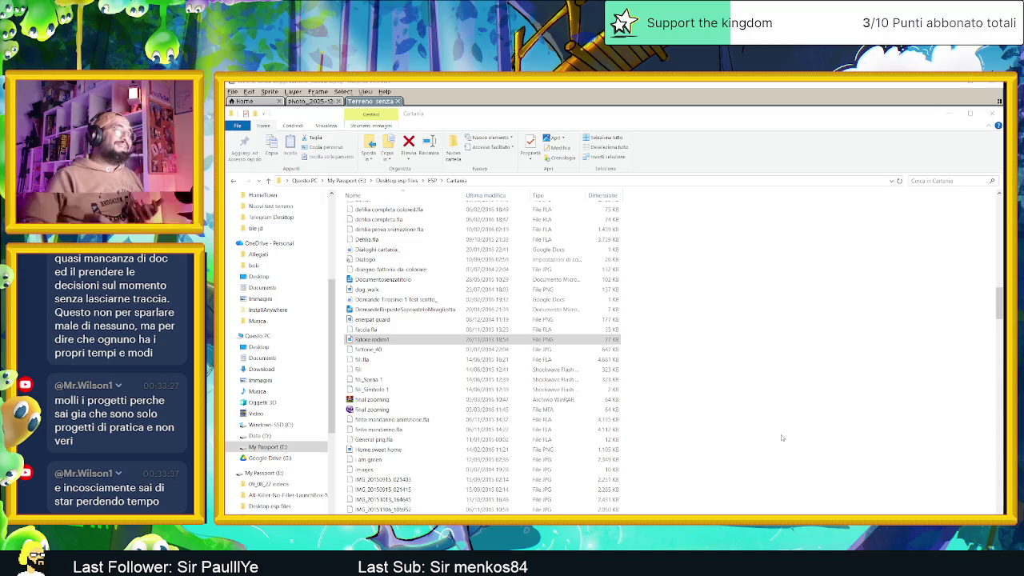
pyautogui.scroll(-5, 853, 293)
pyautogui.scroll(-10, 853, 293)
pyautogui.scroll(-10, 853, 293)
pyautogui.scroll(-10, 850, 300)
pyautogui.scroll(-6, 850, 300)
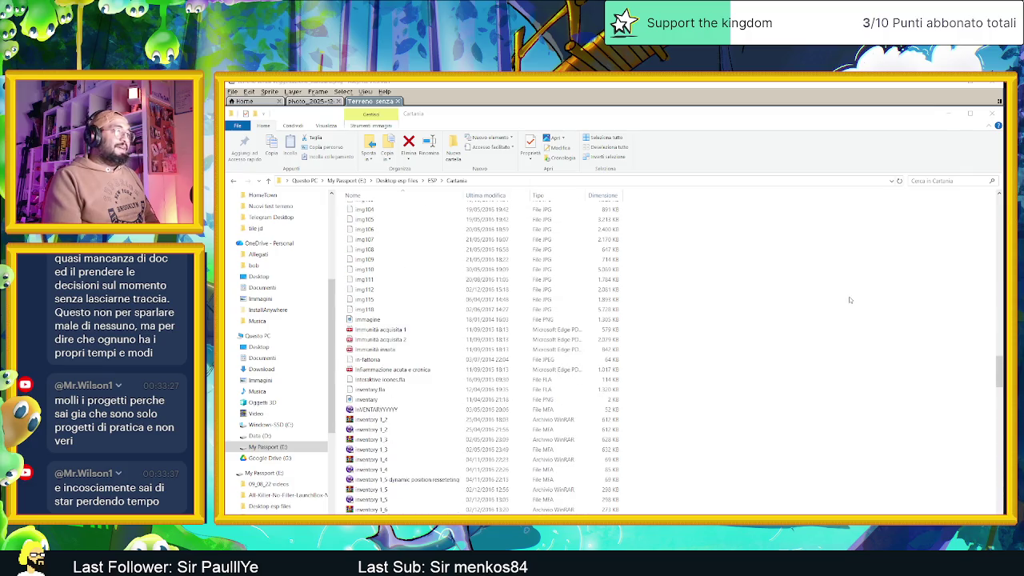
pyautogui.scroll(-6, 850, 300)
pyautogui.scroll(-6, 850, 300)
pyautogui.scroll(-6, 849, 300)
pyautogui.scroll(-6, 850, 300)
pyautogui.scroll(-6, 850, 301)
pyautogui.scroll(-6, 849, 300)
pyautogui.scroll(-6, 850, 300)
pyautogui.scroll(-6, 849, 300)
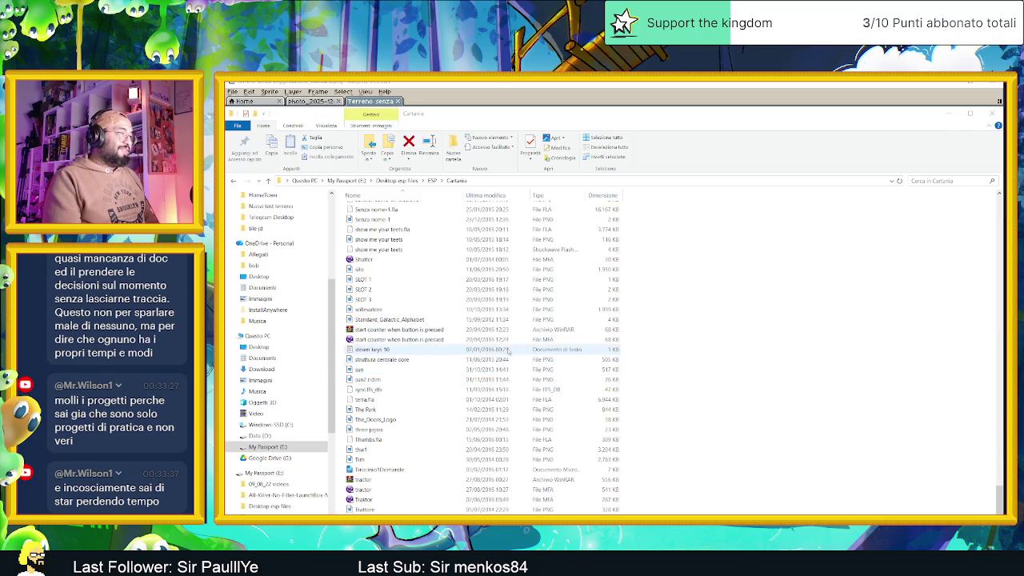
# View the Standard_Galactic_Alphabet image in Photos, then close the preview.
pyautogui.click(453, 319)
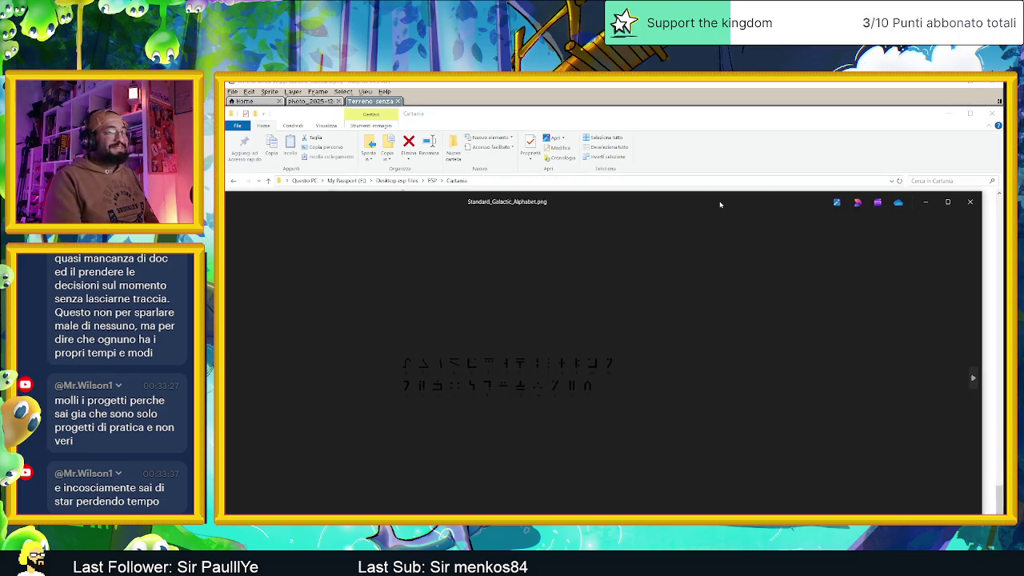
pyautogui.click(959, 203)
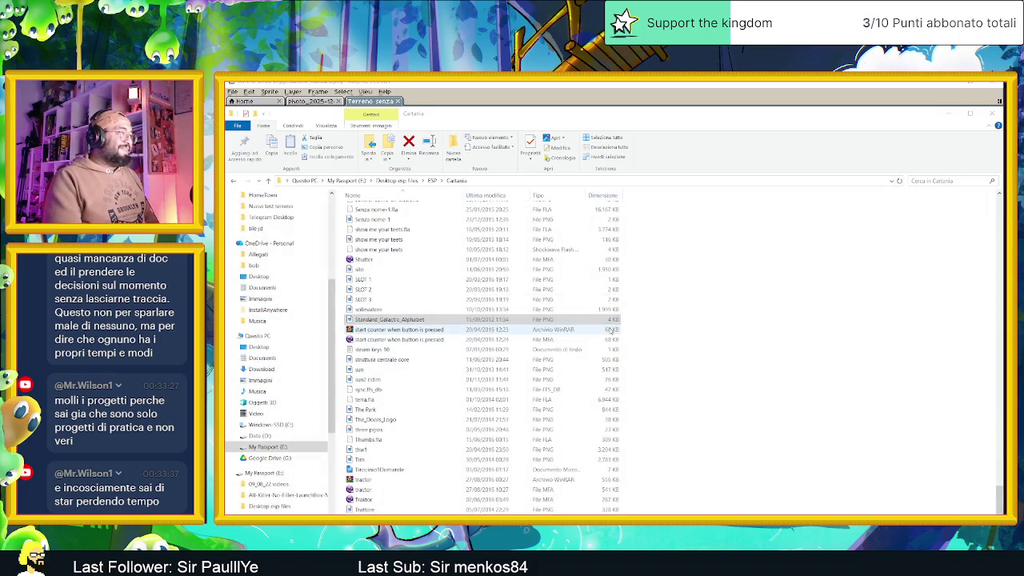
pyautogui.scroll(-2, 616, 372)
pyautogui.scroll(-1, 616, 374)
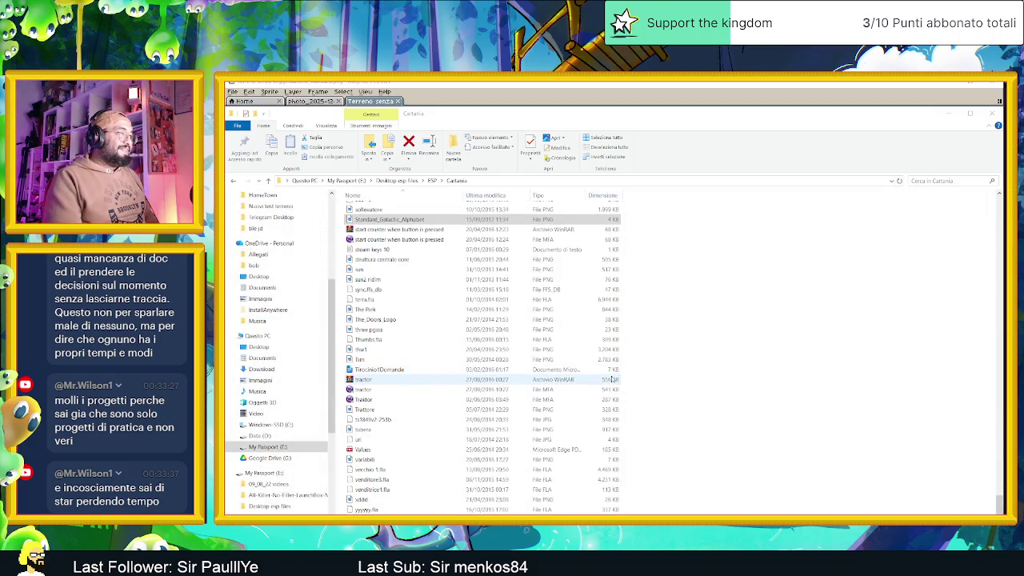
# Scroll back to the top of the Cartania list and close the folder window.
pyautogui.scroll(3, 544, 356)
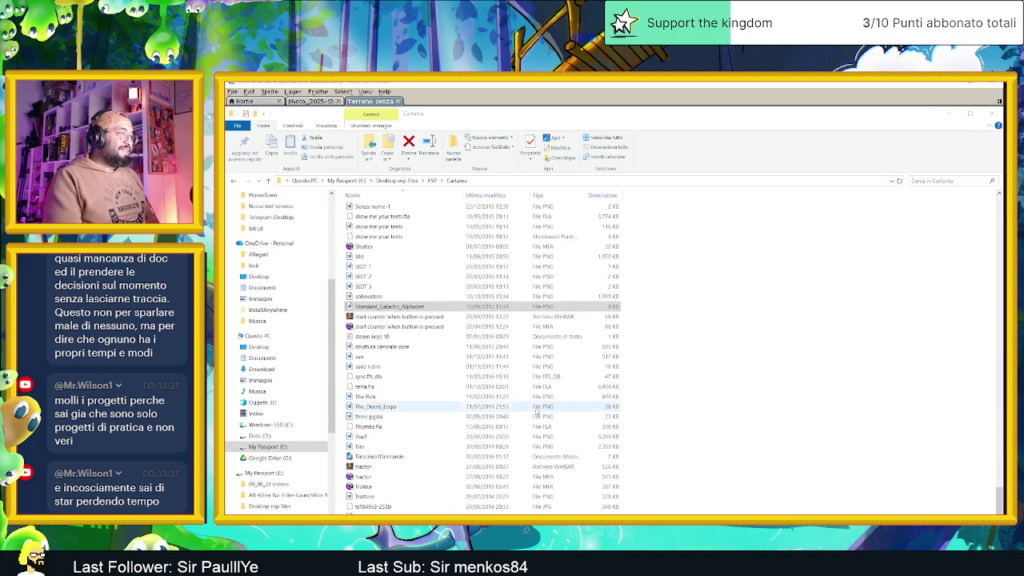
pyautogui.scroll(1, 525, 348)
pyautogui.scroll(1, 514, 337)
pyautogui.scroll(1, 515, 337)
pyautogui.scroll(1, 514, 337)
pyautogui.scroll(2, 515, 337)
pyautogui.scroll(2, 514, 337)
pyautogui.scroll(2, 514, 337)
pyautogui.scroll(3, 515, 337)
pyautogui.scroll(2, 514, 337)
pyautogui.scroll(3, 515, 337)
pyautogui.scroll(2, 515, 337)
pyautogui.scroll(2, 515, 337)
pyautogui.scroll(3, 514, 337)
pyautogui.scroll(2, 513, 328)
pyautogui.scroll(2, 512, 326)
pyautogui.scroll(2, 511, 327)
pyautogui.scroll(1, 511, 327)
pyautogui.scroll(2, 511, 326)
pyautogui.scroll(1, 511, 327)
pyautogui.scroll(1, 511, 326)
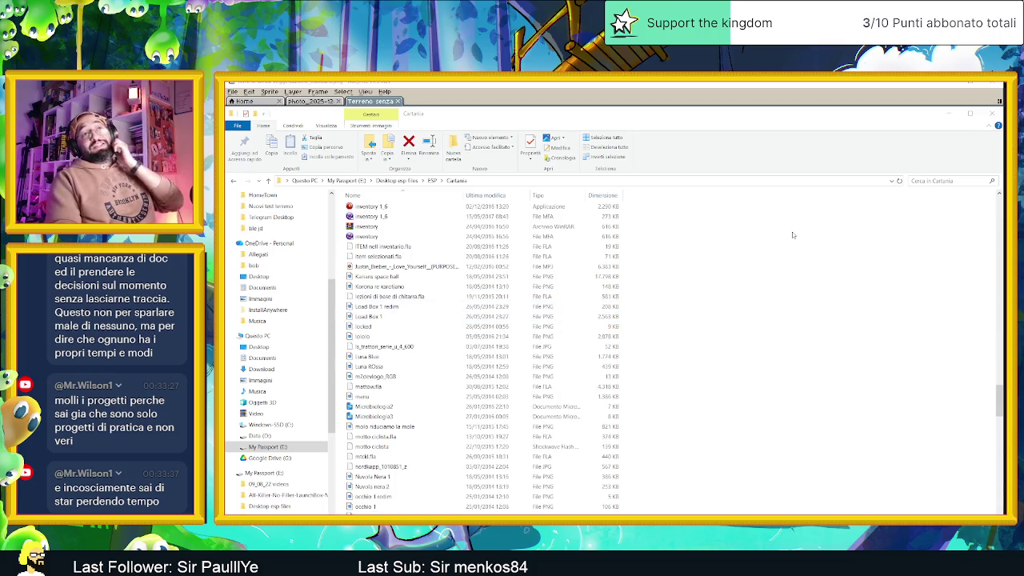
pyautogui.click(993, 115)
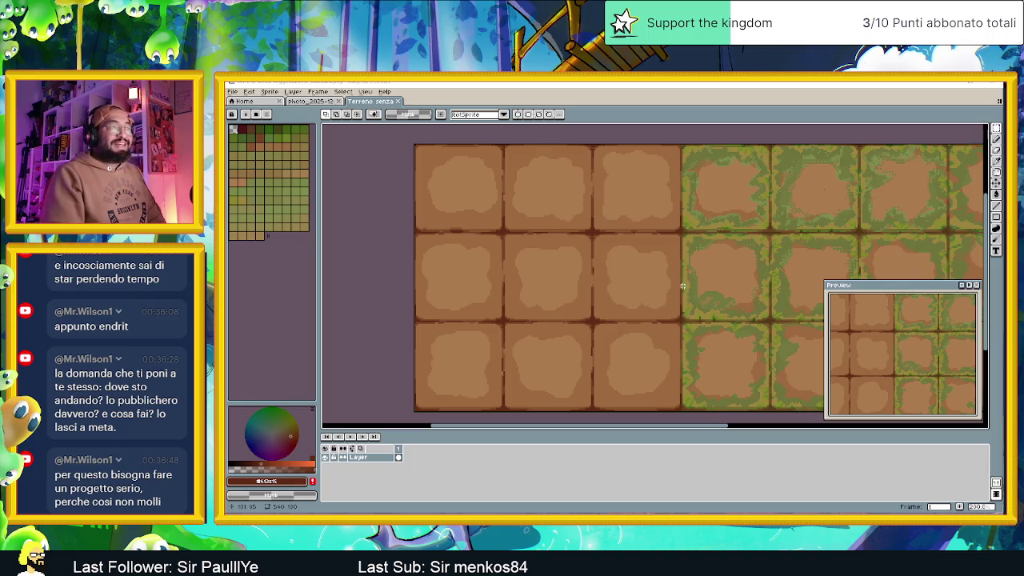
pyautogui.hscroll(-1, 686, 289)
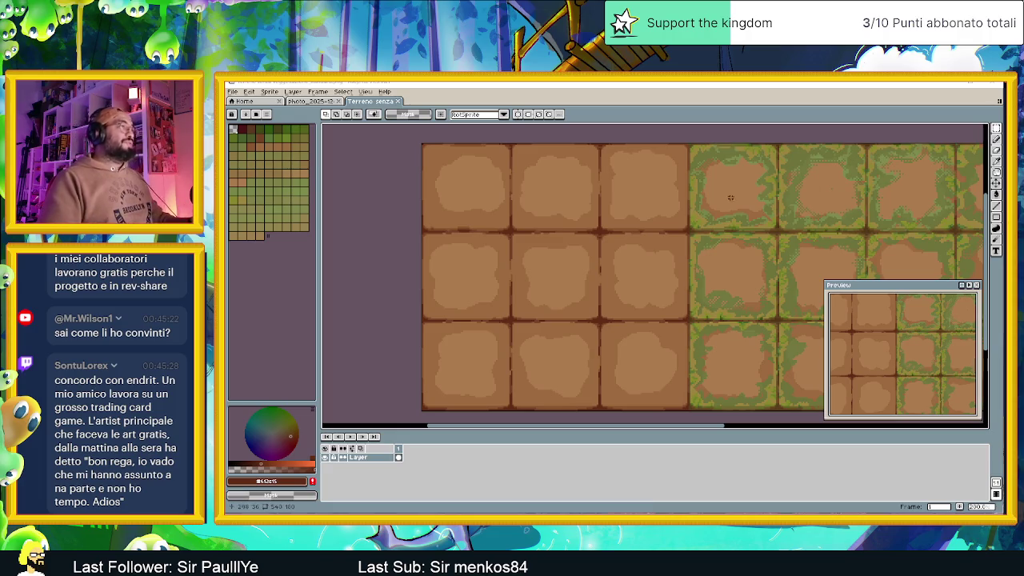
pyautogui.scroll(1, 583, 275)
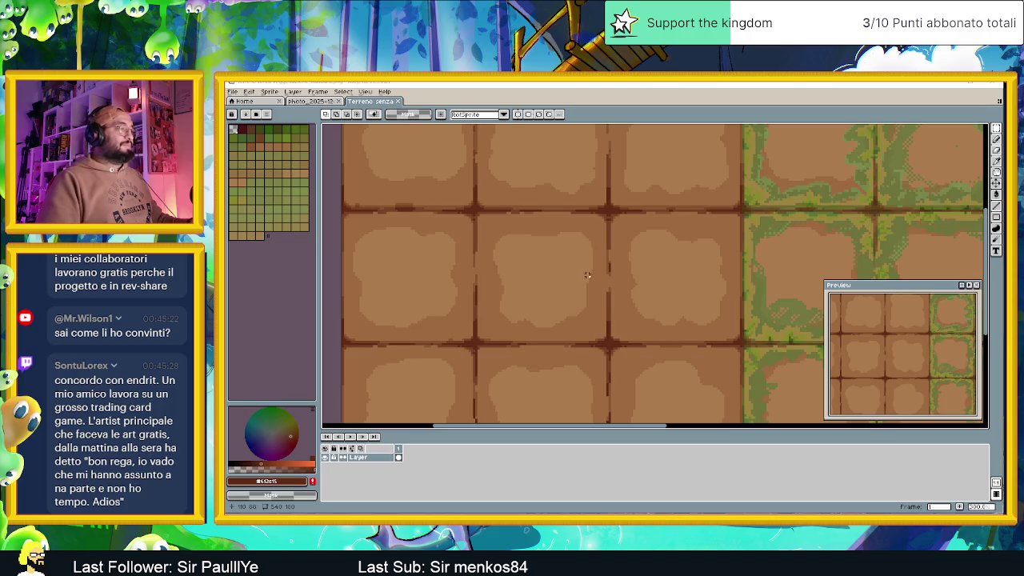
# Zoom in on the terrain tileset and pan across the ground tiles to inspect them.
pyautogui.scroll(-1, 584, 275)
pyautogui.moveTo(598, 270); pyautogui.dragTo(685, 286)
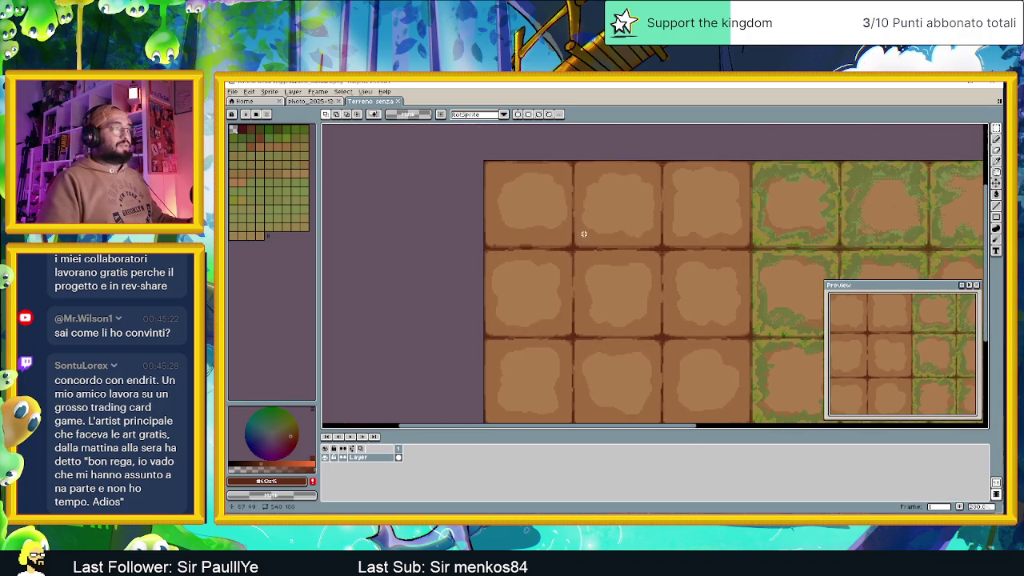
pyautogui.scroll(1, 532, 201)
pyautogui.moveTo(533, 202); pyautogui.dragTo(569, 245)
pyautogui.scroll(1, 547, 228)
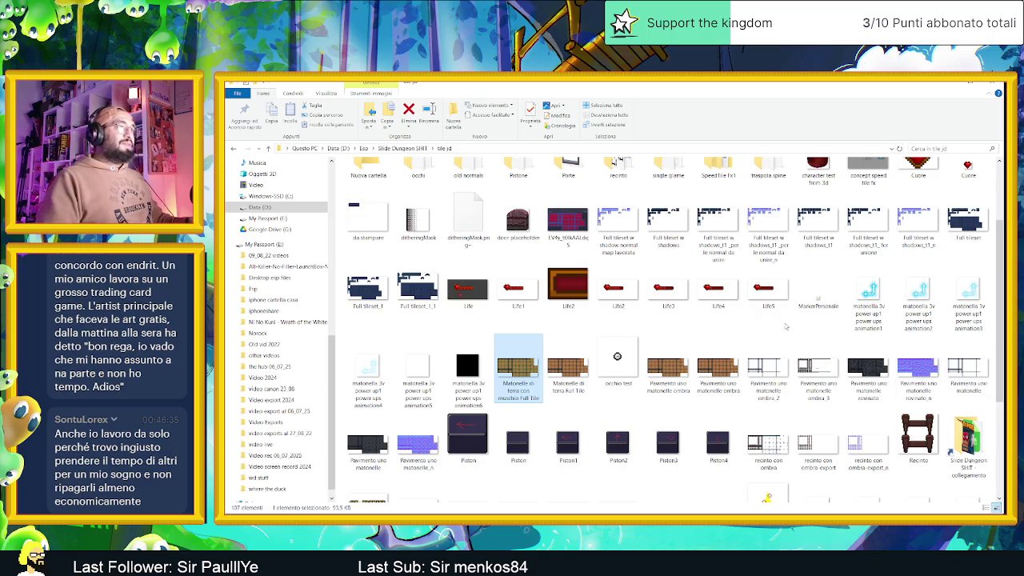
# Open the HomeTown folder and select the MatonellePiazza stone tile file.
pyautogui.click(670, 327)
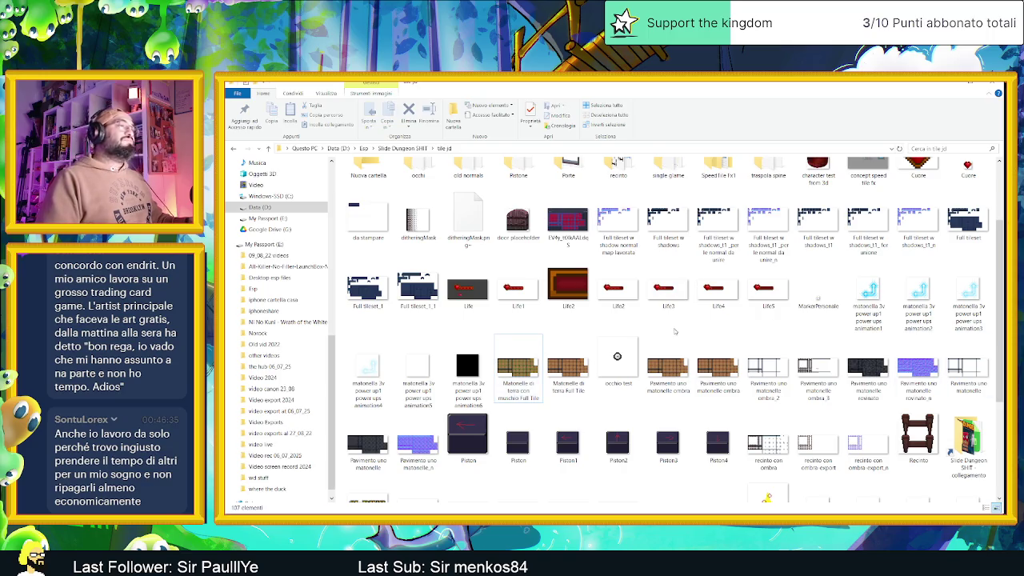
pyautogui.scroll(1, 674, 329)
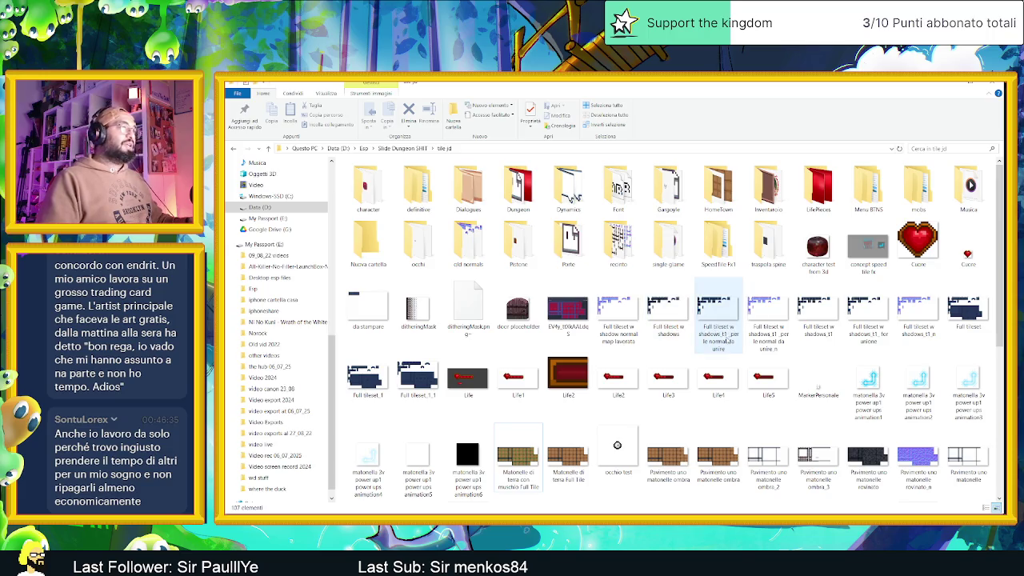
pyautogui.doubleClick(719, 188)
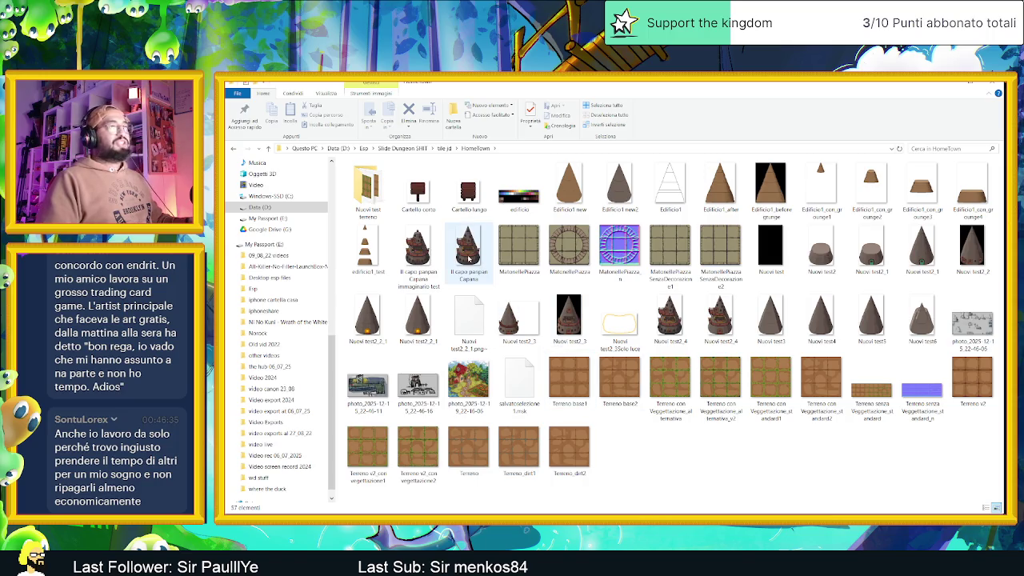
pyautogui.click(669, 252)
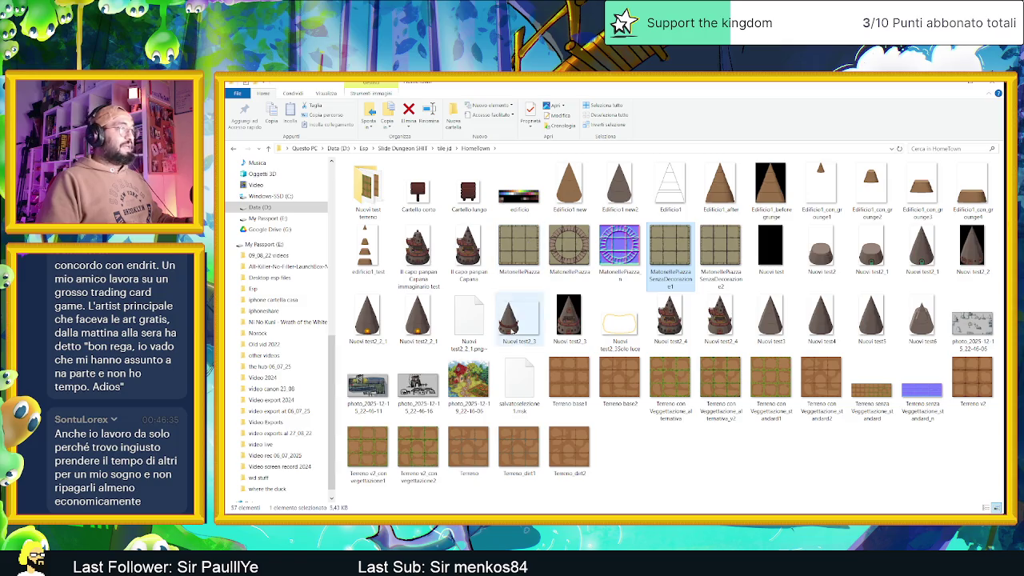
pyautogui.click(522, 257)
# Open MatonellePiazza in Aseprite and move its empty frame to position 1.
pyautogui.doubleClick(520, 255)
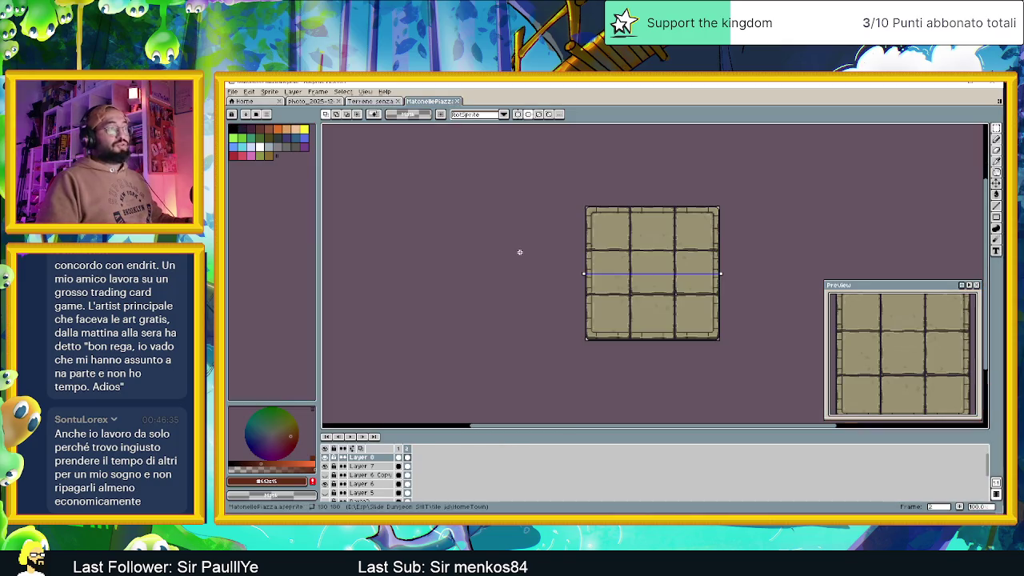
pyautogui.scroll(1, 704, 253)
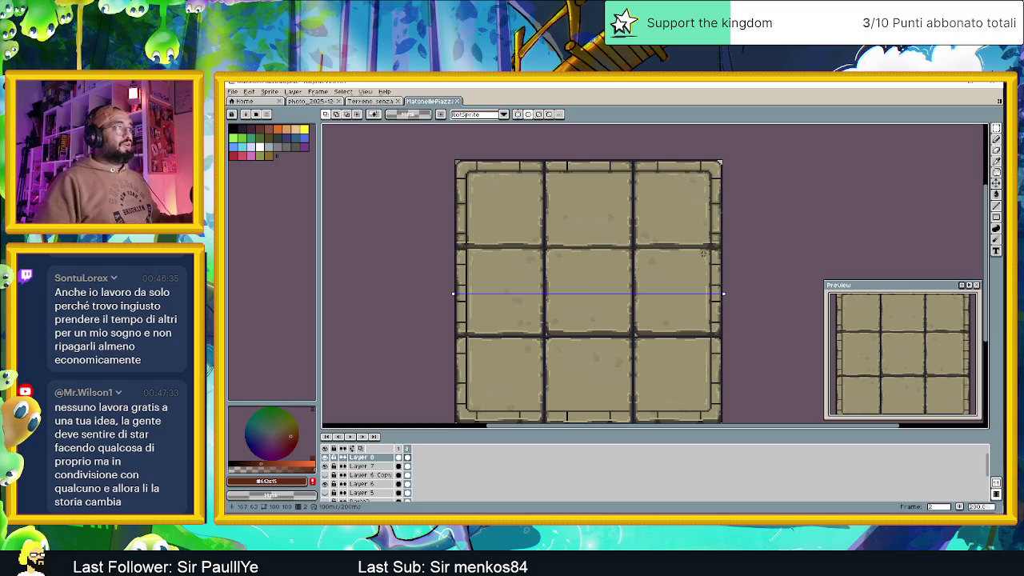
pyautogui.moveTo(408, 448); pyautogui.dragTo(408, 453)
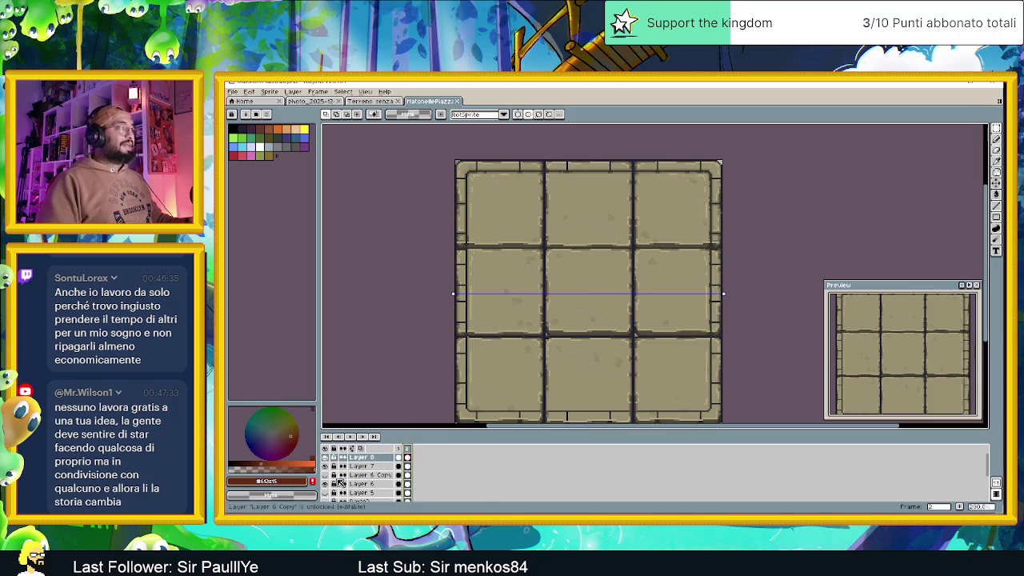
# Toggle Layer 6 Copy, Layer 5, Layer 1 Copy and Layer 1 to compare the tile borders.
pyautogui.scroll(-1, 516, 293)
pyautogui.scroll(1, 516, 293)
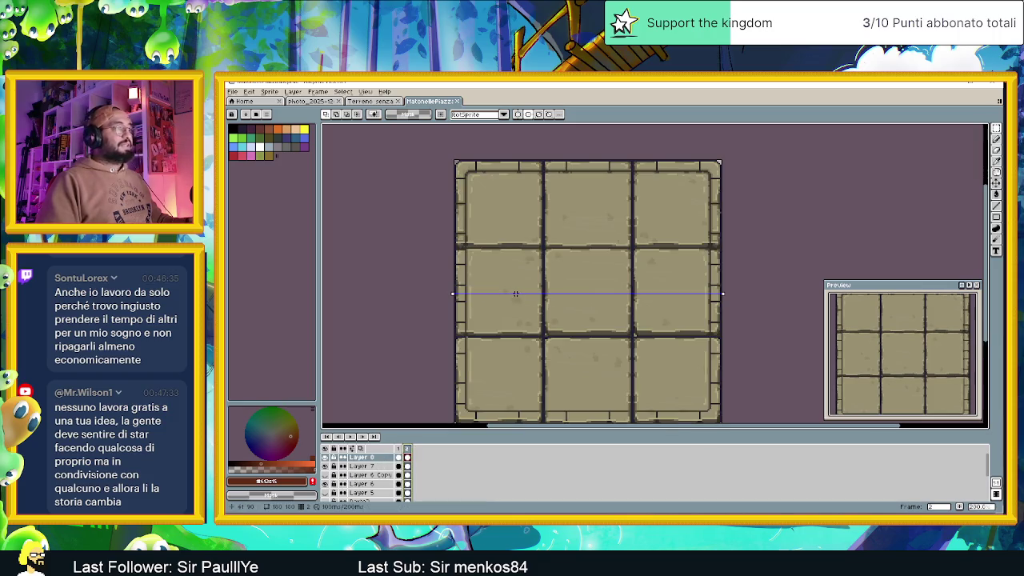
pyautogui.click(325, 476)
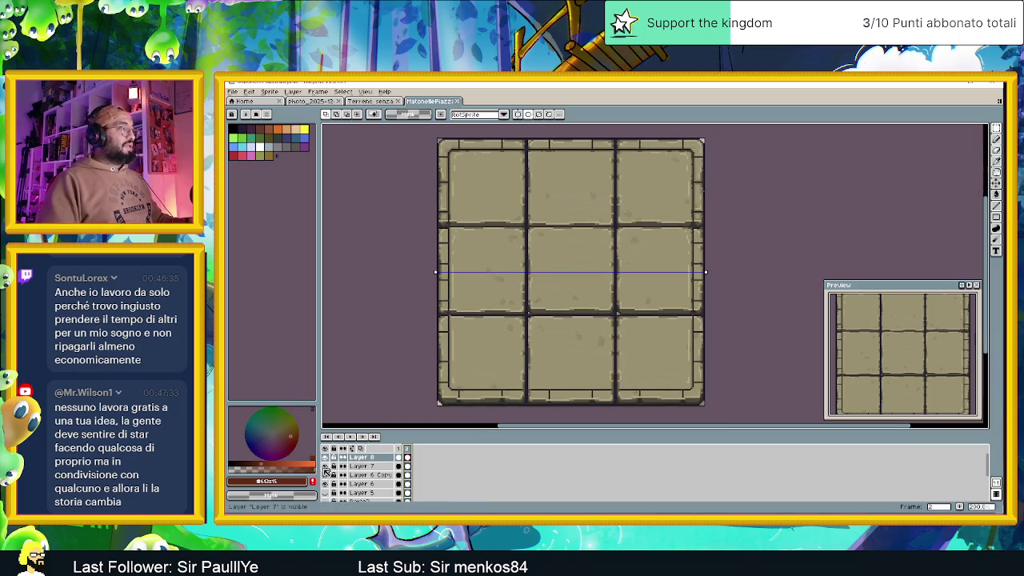
pyautogui.click(327, 494)
pyautogui.click(326, 494)
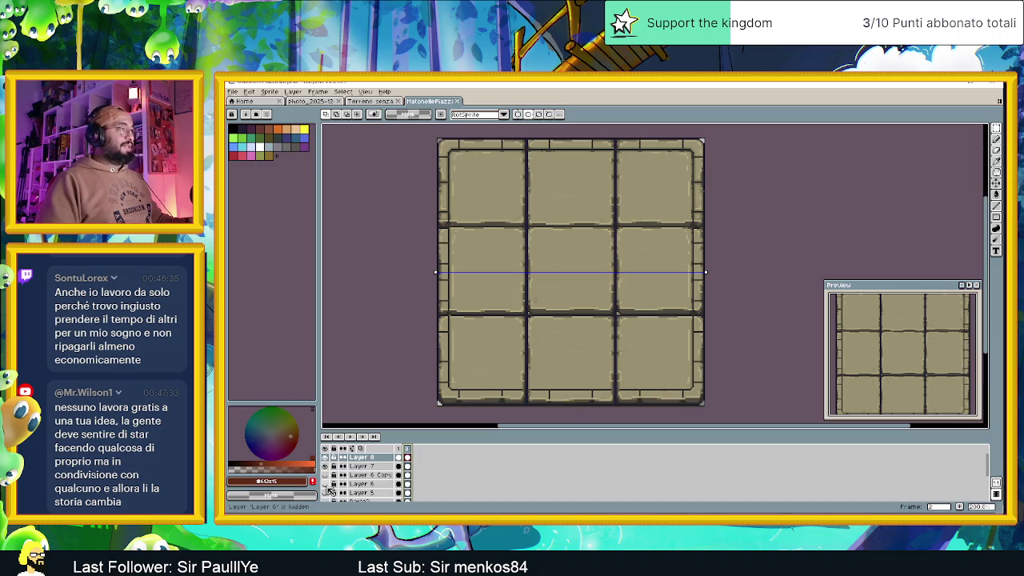
pyautogui.scroll(-1, 330, 491)
pyautogui.scroll(-2, 331, 490)
pyautogui.click(327, 489)
pyautogui.click(326, 493)
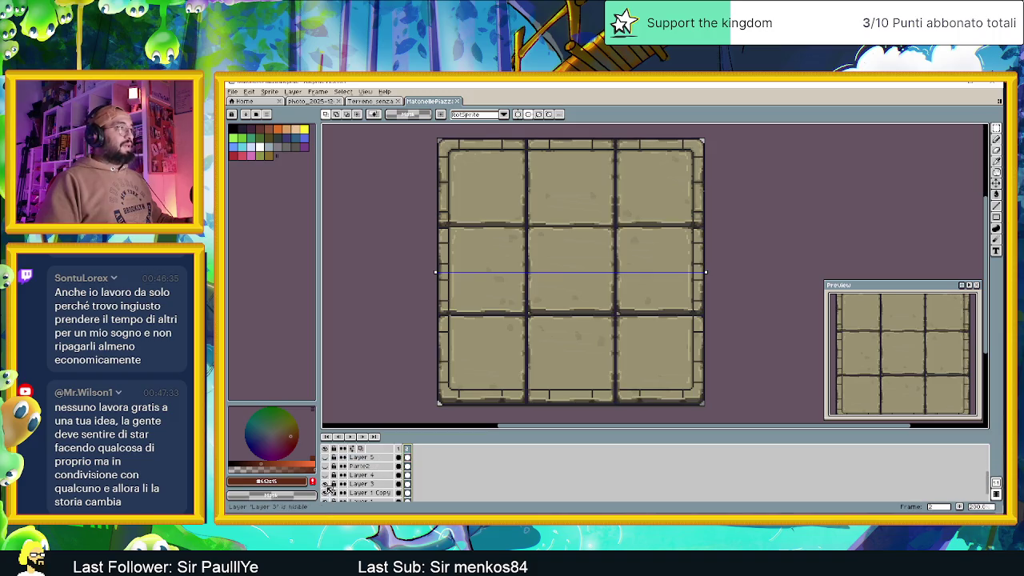
pyautogui.scroll(-1, 327, 496)
pyautogui.click(325, 493)
pyautogui.click(325, 493)
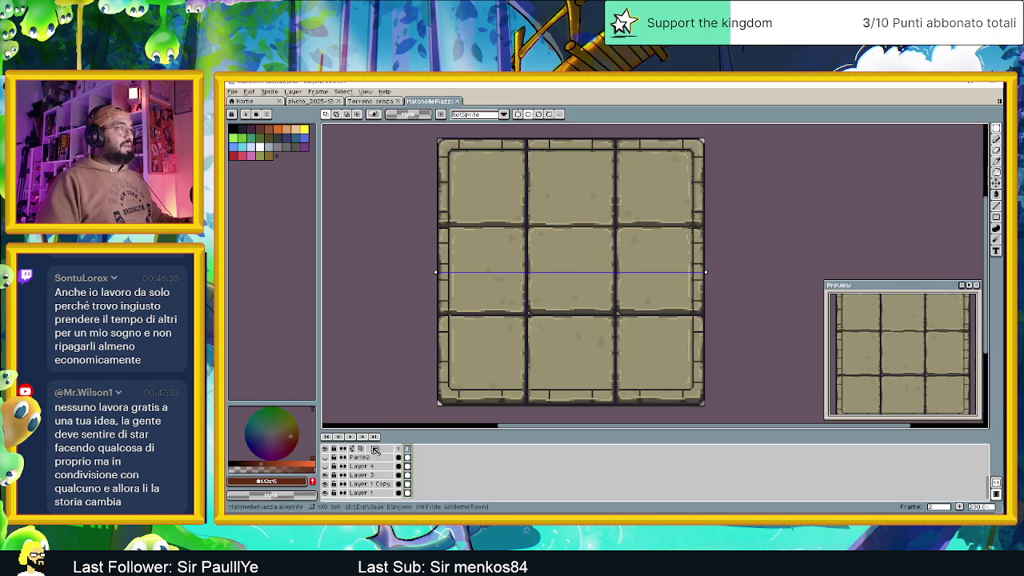
pyautogui.scroll(-1, 561, 344)
pyautogui.scroll(1, 583, 302)
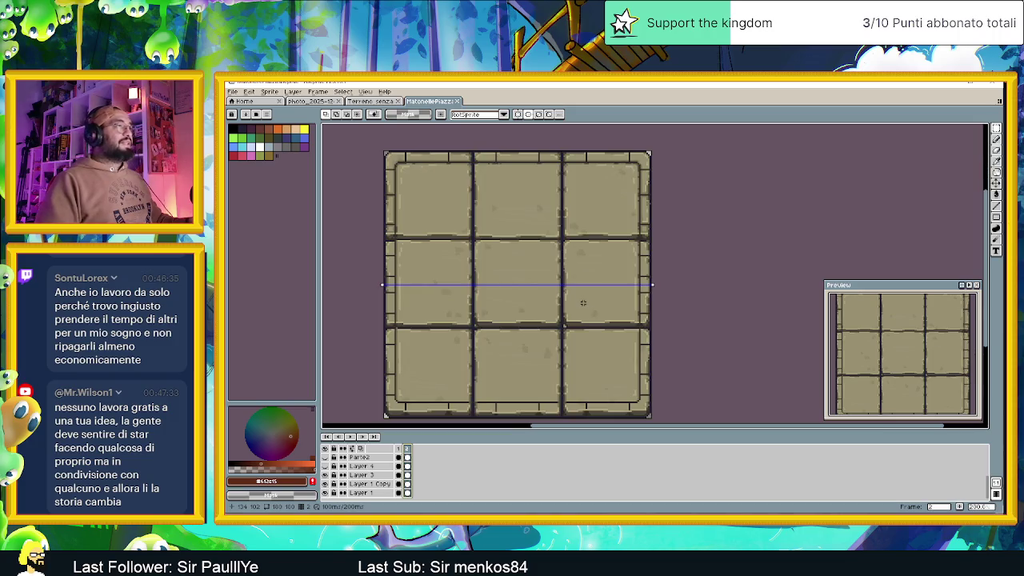
pyautogui.hscroll(-1, 583, 302)
pyautogui.hscroll(-1, 613, 233)
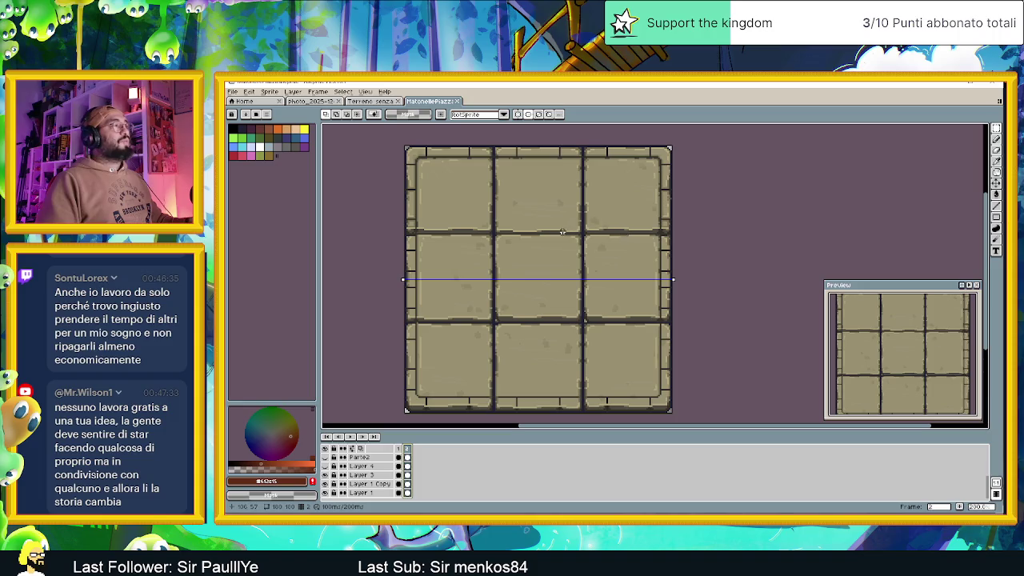
pyautogui.scroll(5, 376, 476)
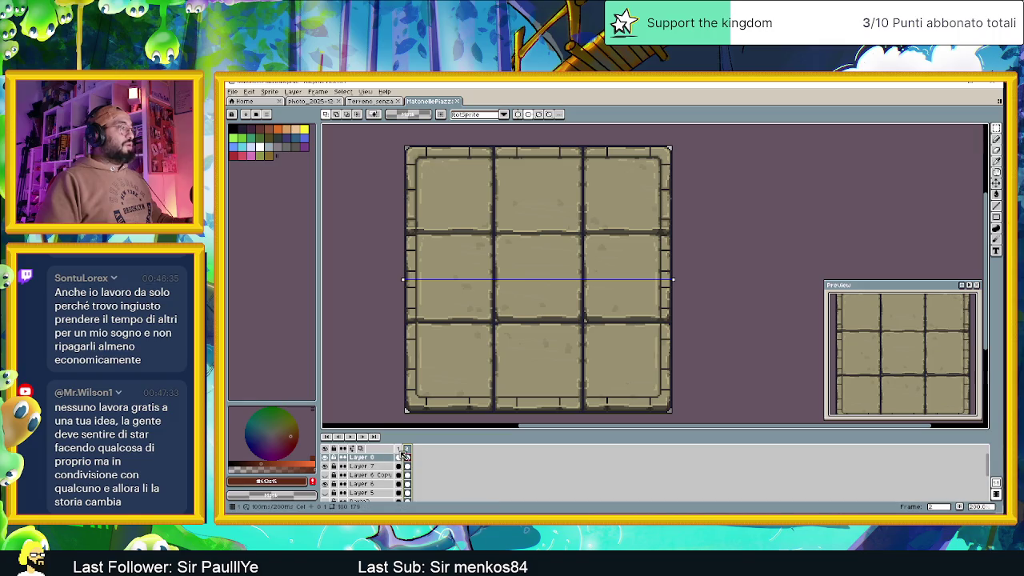
# Select frame 1's cels and toggle Layers 8, 7 and 3 to compare their contributions.
pyautogui.click(400, 450)
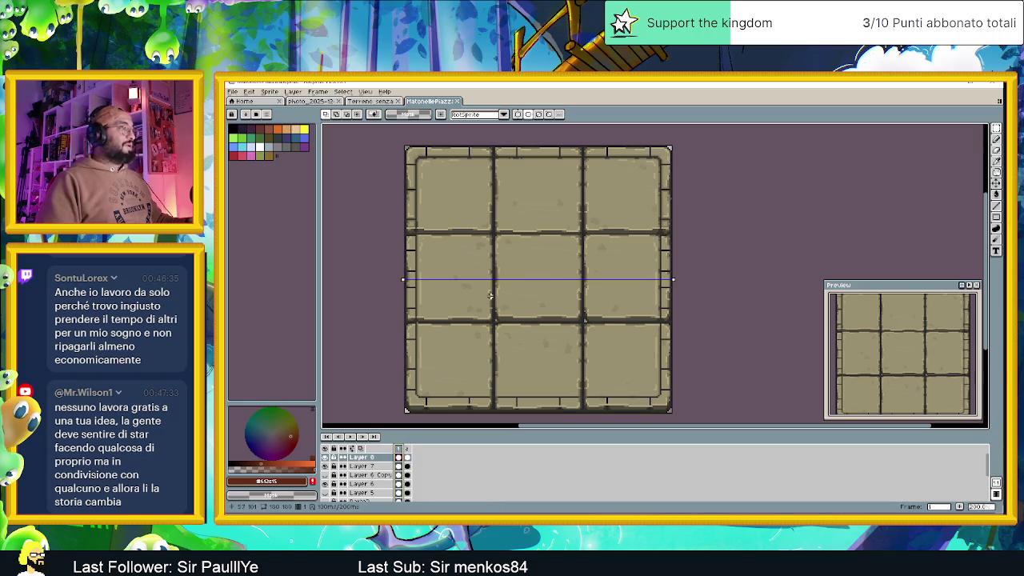
pyautogui.click(326, 459)
pyautogui.click(326, 460)
pyautogui.click(327, 460)
pyautogui.click(327, 459)
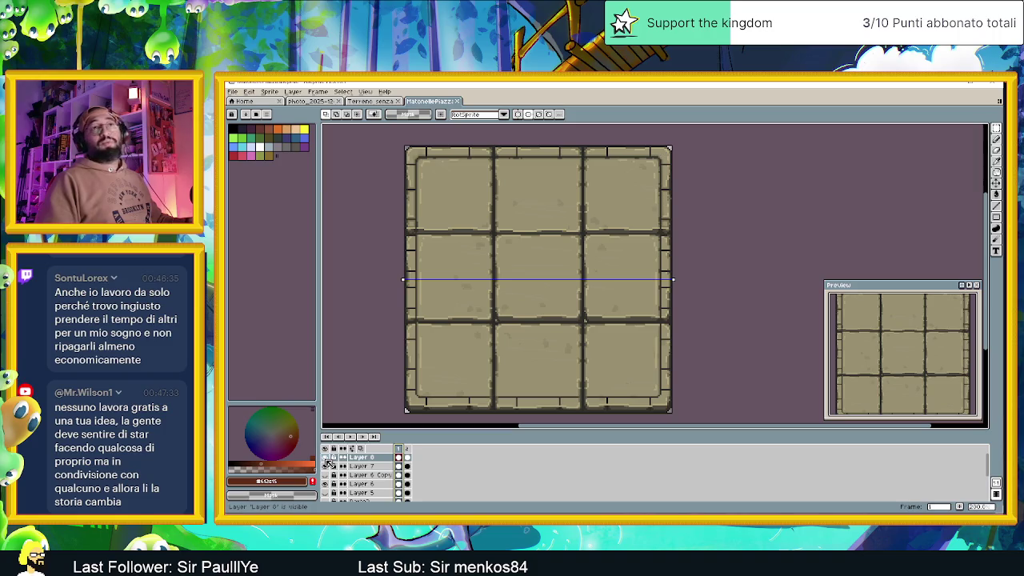
pyautogui.click(326, 459)
pyautogui.click(326, 458)
pyautogui.click(326, 466)
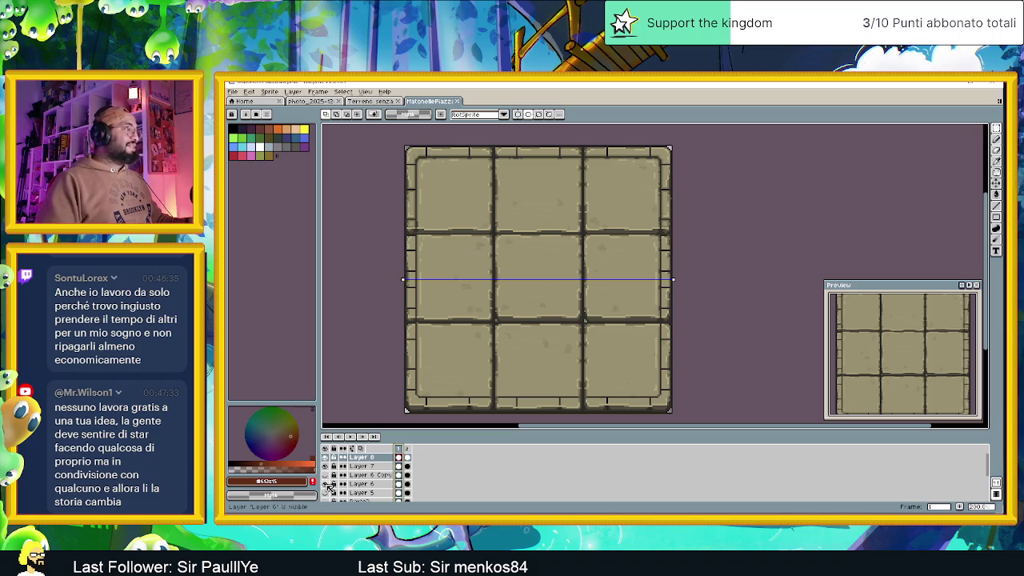
pyautogui.scroll(-1, 329, 485)
pyautogui.scroll(-2, 328, 490)
pyautogui.click(328, 493)
pyautogui.click(328, 493)
pyautogui.scroll(-1, 328, 494)
pyautogui.scroll(-1, 328, 494)
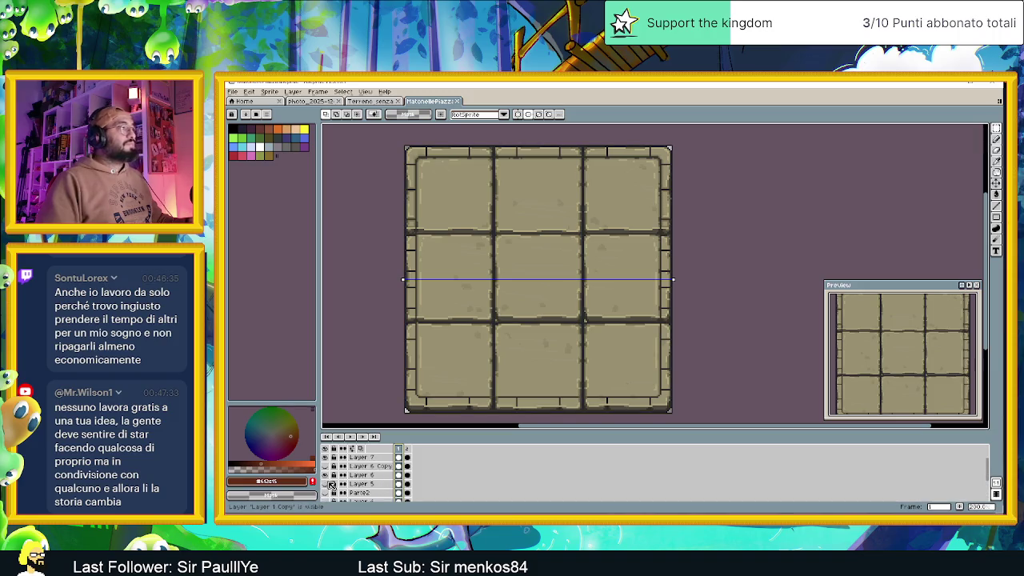
pyautogui.scroll(5, 329, 484)
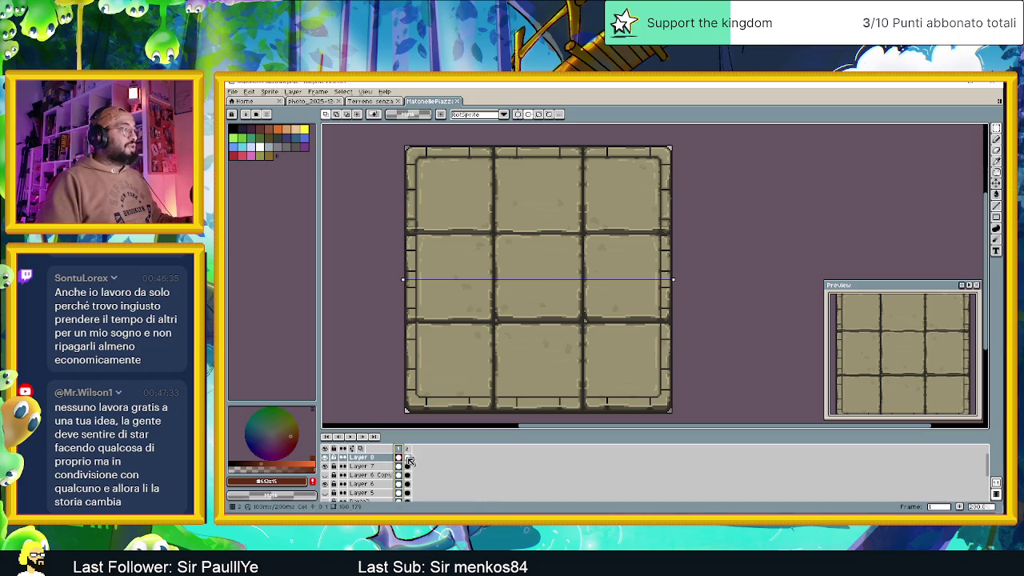
# Check frame 2, glance at the Terreno senza tileset, and return to MatonellePiazza.
pyautogui.click(409, 455)
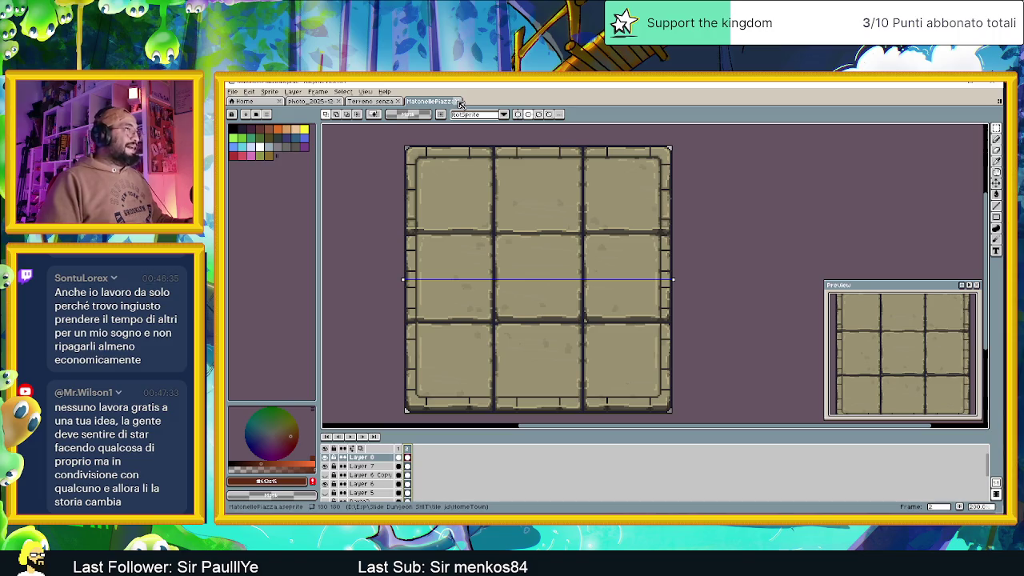
pyautogui.click(386, 102)
pyautogui.click(419, 102)
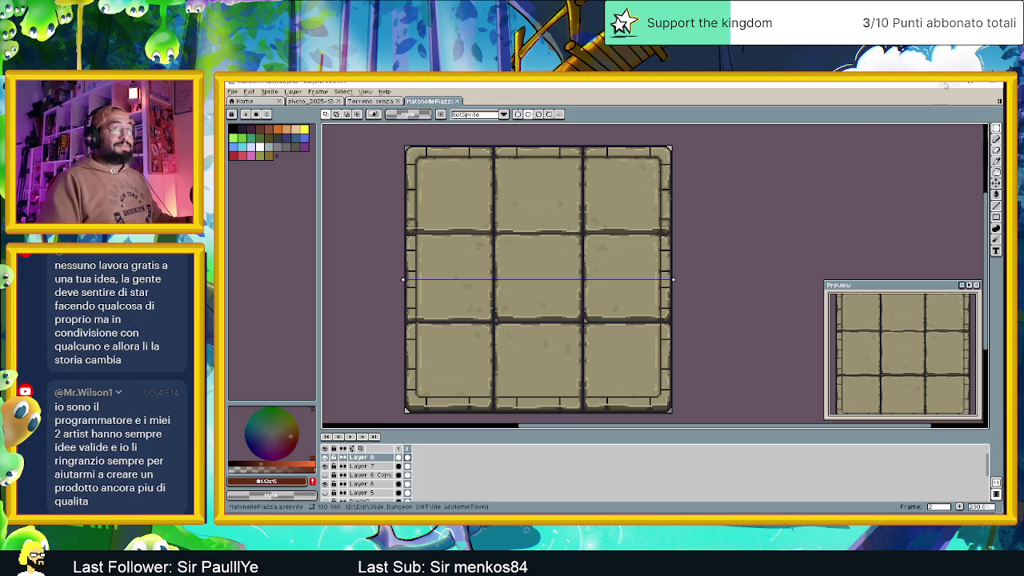
# Preview MatonellePiazzaSenzaDecorazione2 from the tile folder in Photos, then return to Aseprite.
pyautogui.click(950, 84)
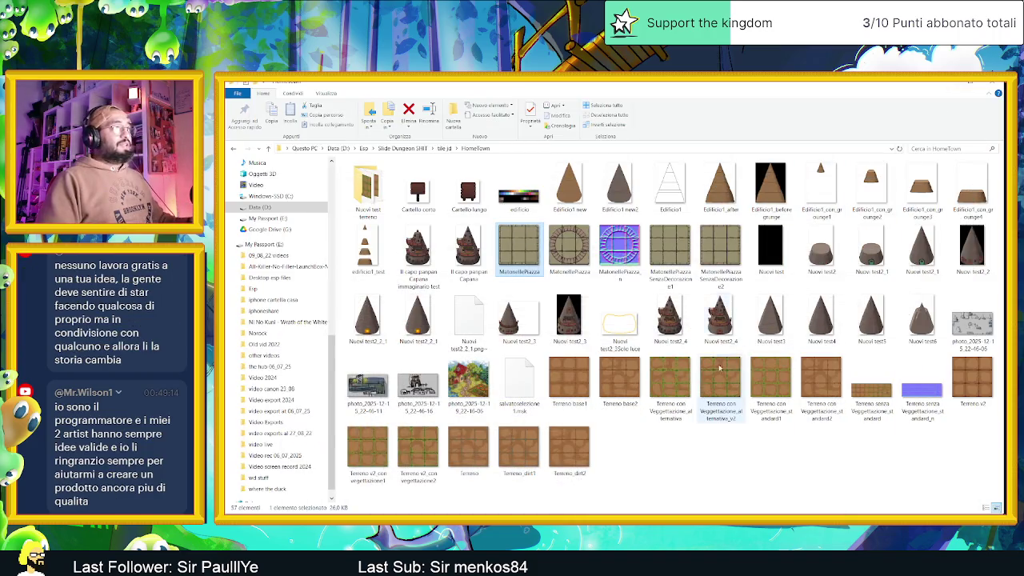
pyautogui.click(685, 254)
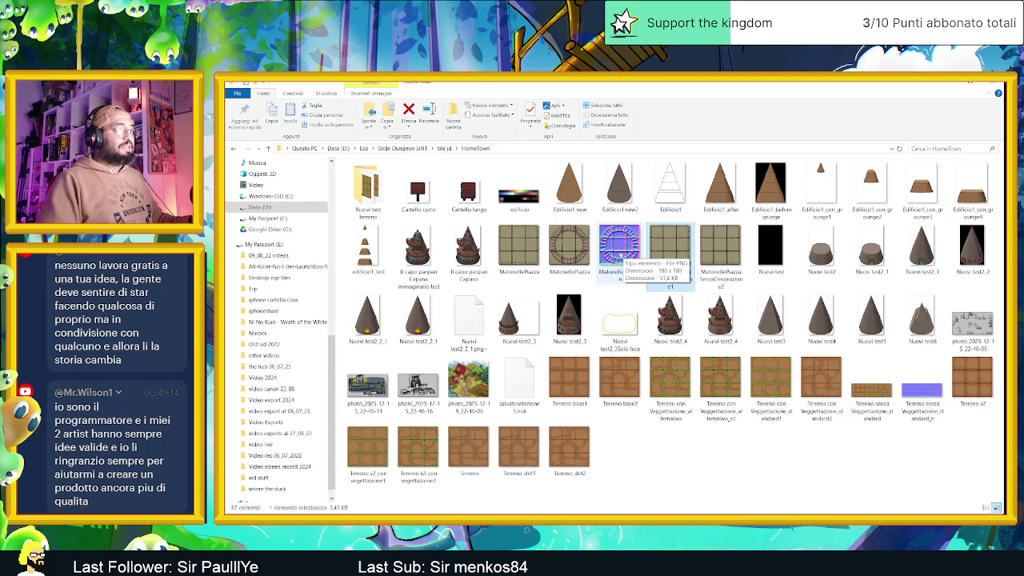
pyautogui.click(730, 253)
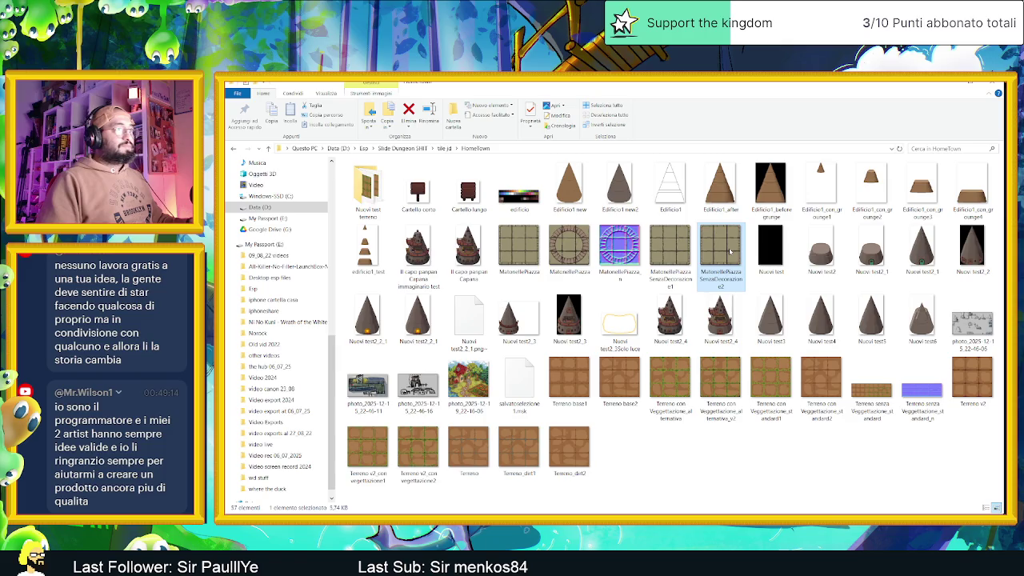
pyautogui.doubleClick(730, 252)
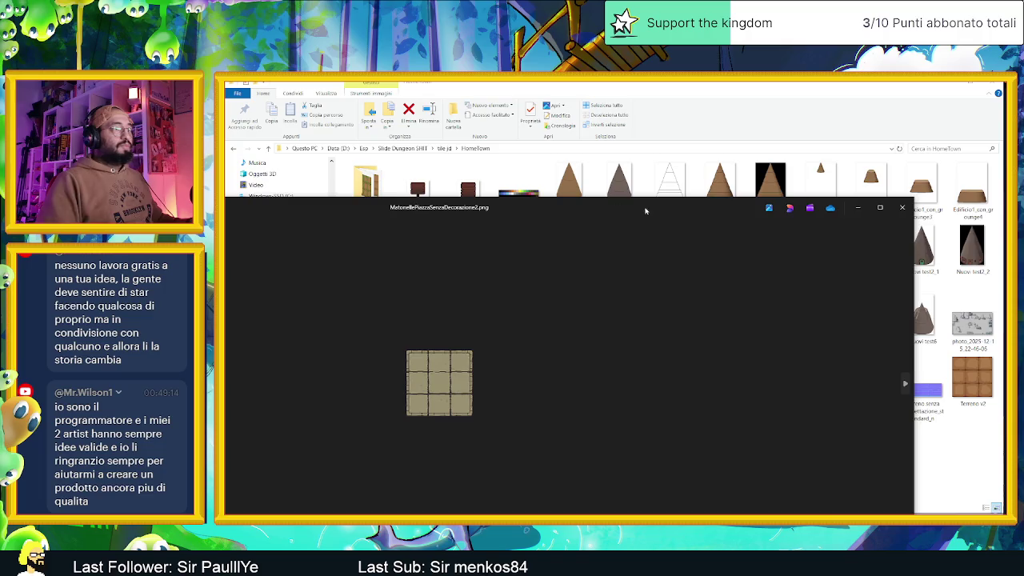
pyautogui.click(904, 208)
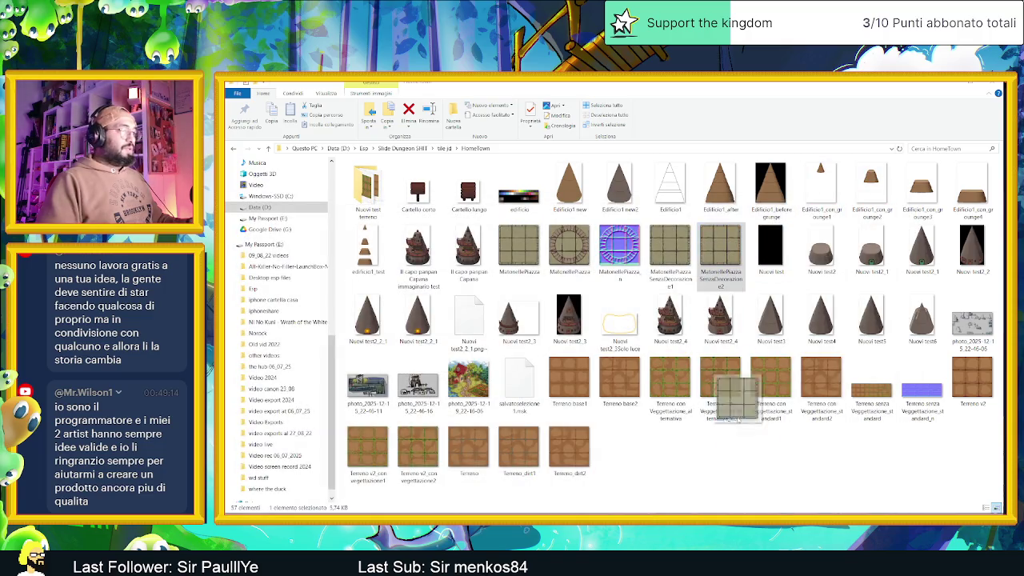
pyautogui.press('Return')
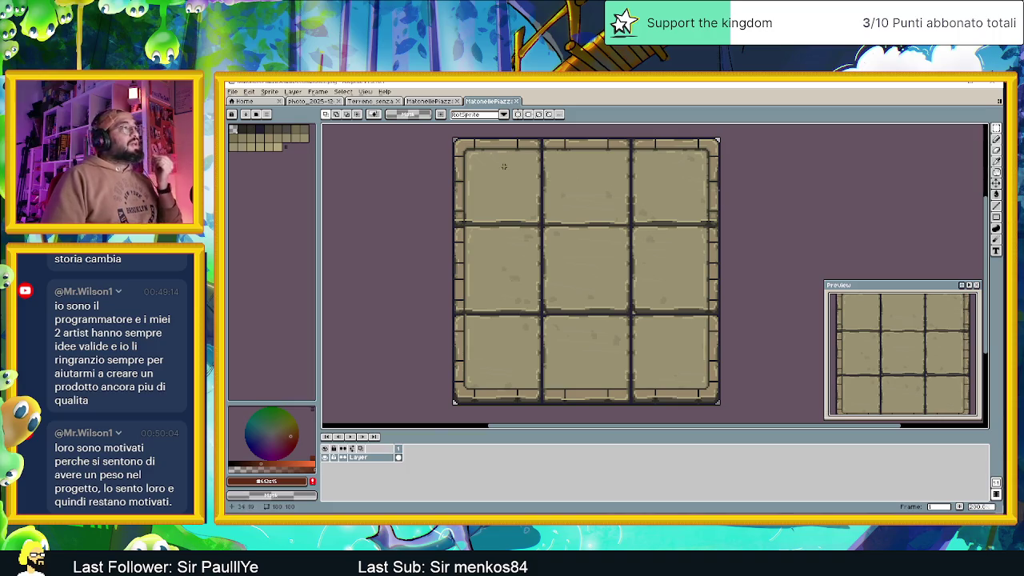
pyautogui.scroll(1, 516, 170)
pyautogui.scroll(1, 536, 200)
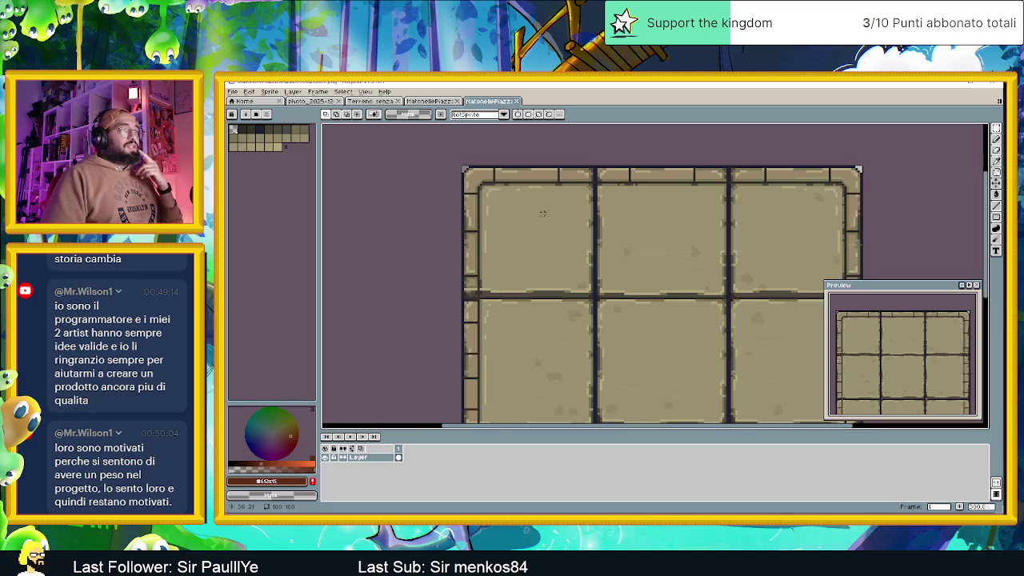
pyautogui.moveTo(543, 213); pyautogui.dragTo(560, 224)
pyautogui.click(996, 128)
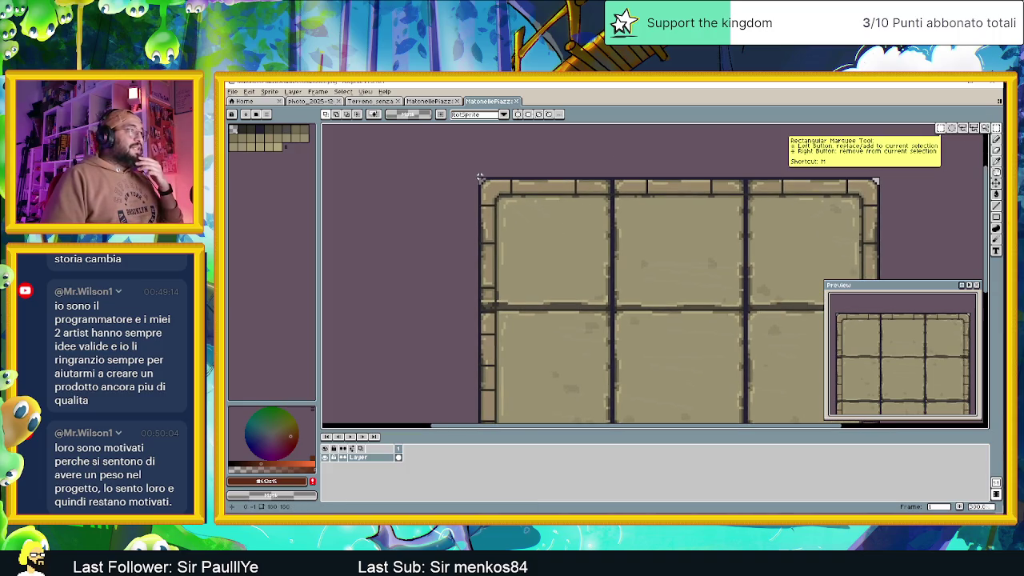
pyautogui.moveTo(480, 178); pyautogui.dragTo(613, 312)
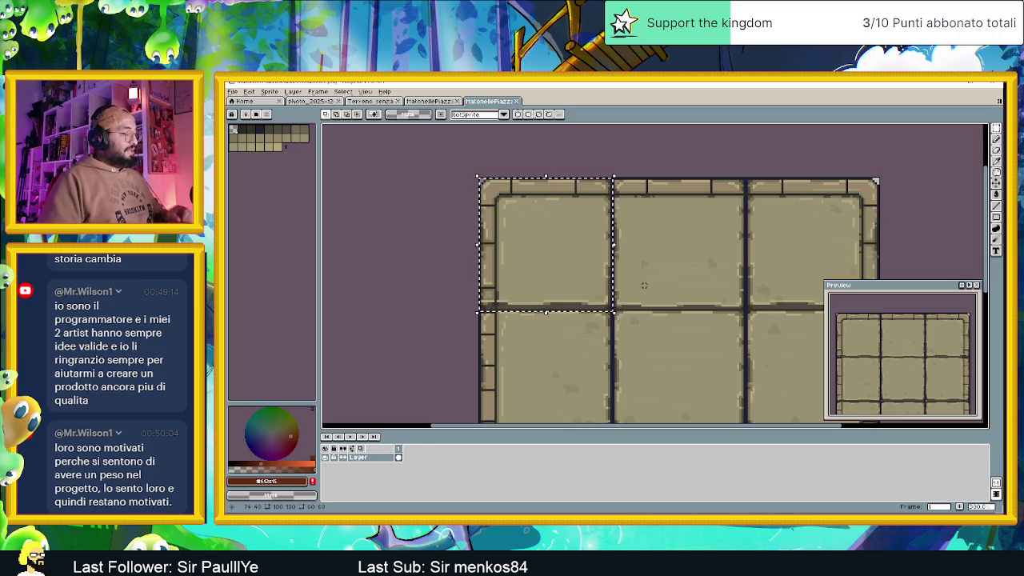
pyautogui.hotkey('ctrl', 'd')
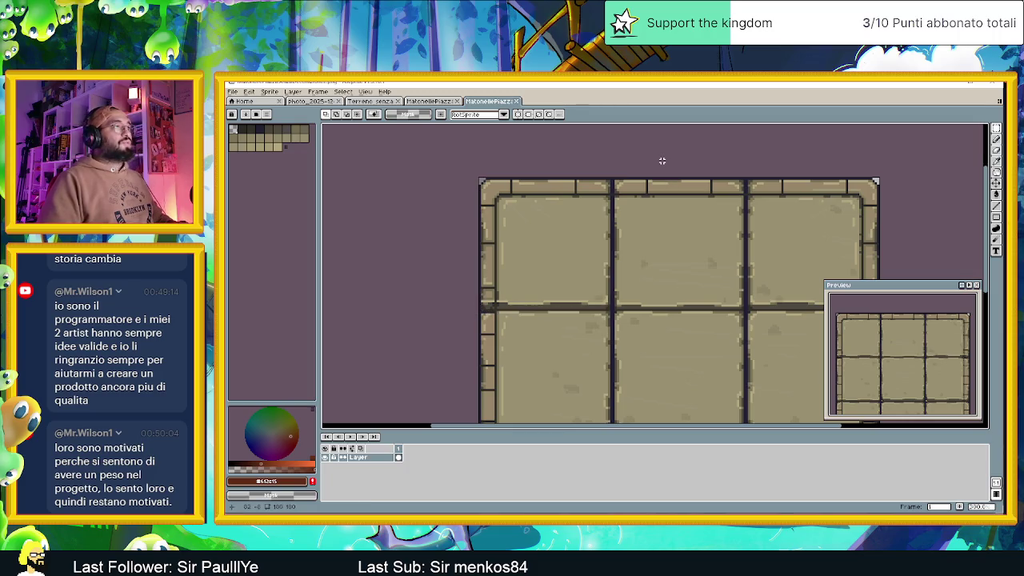
pyautogui.click(423, 101)
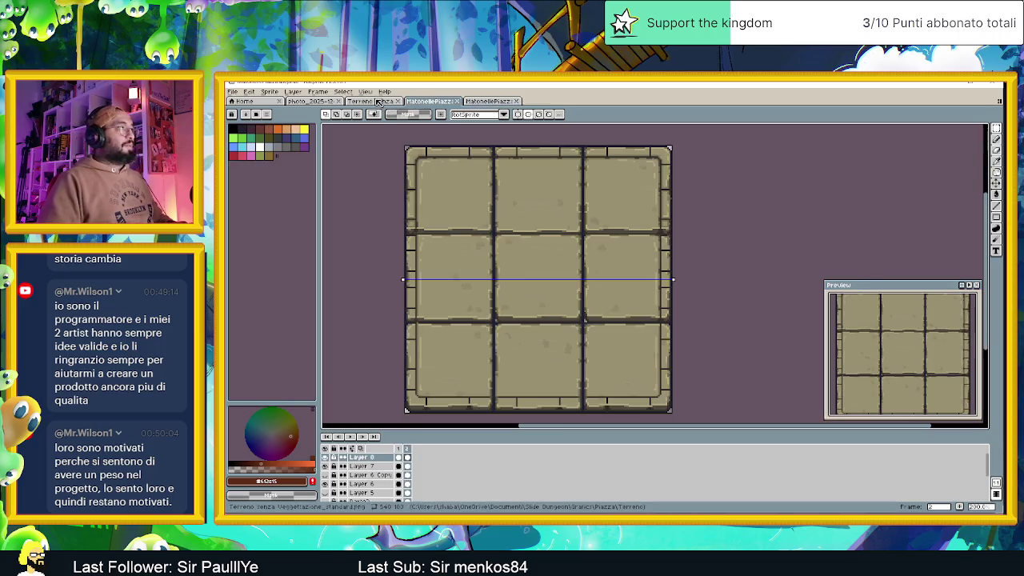
# Switch to the Terreno senza Veggetazione_standard tileset and add a new layer.
pyautogui.click(383, 102)
pyautogui.scroll(-1, 556, 216)
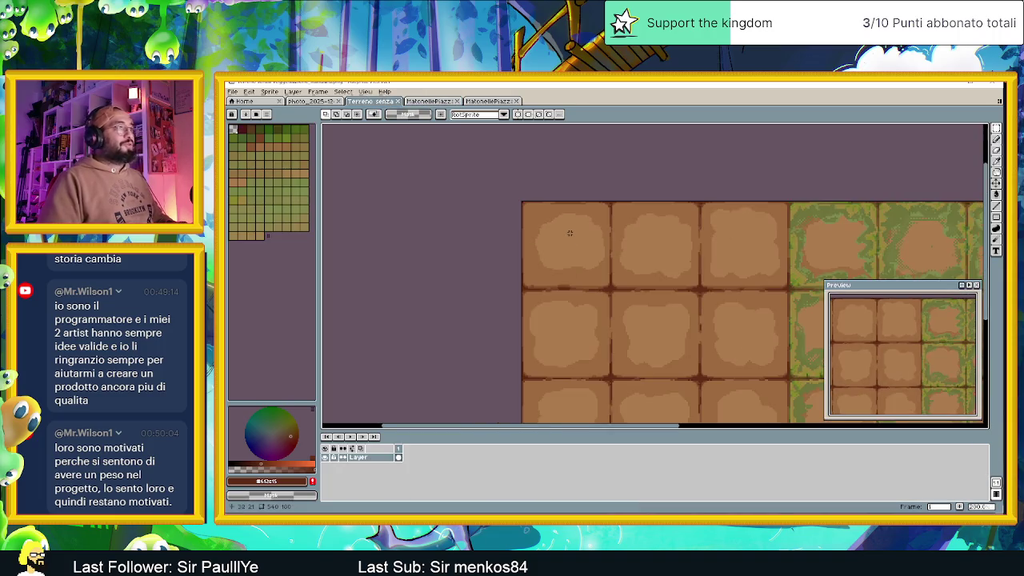
pyautogui.scroll(1, 556, 216)
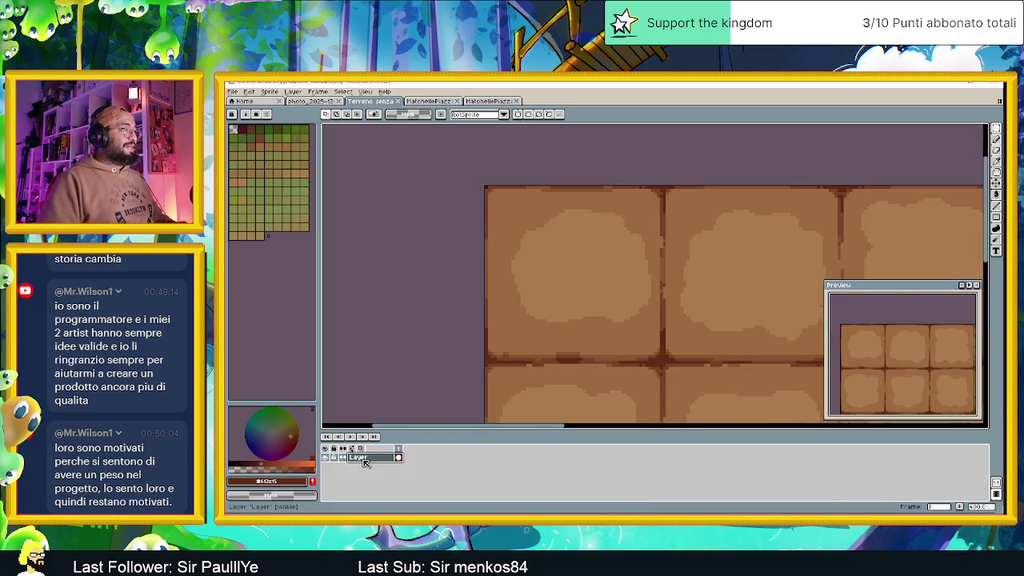
pyautogui.rightClick(364, 457)
pyautogui.moveTo(405, 461)
pyautogui.click(446, 454)
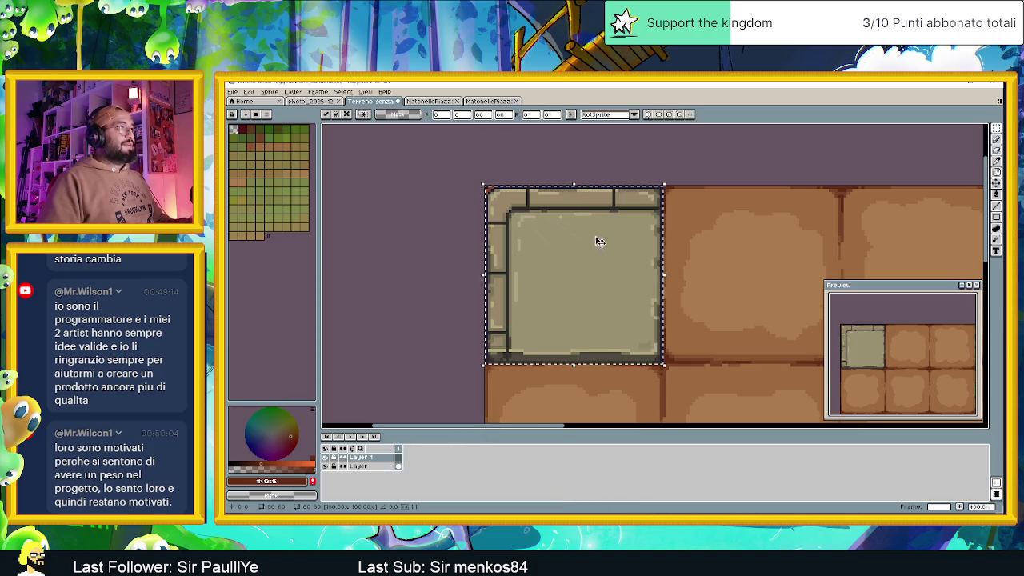
# Paste the stone tile, try moving it and undo, then select the top-left brown tile.
pyautogui.scroll(1, 592, 244)
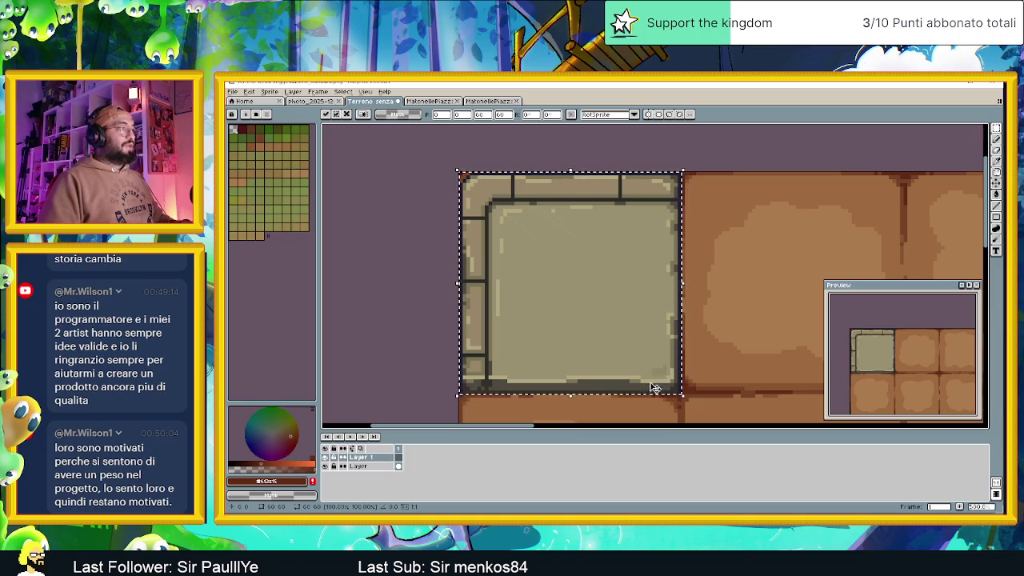
pyautogui.click(416, 288)
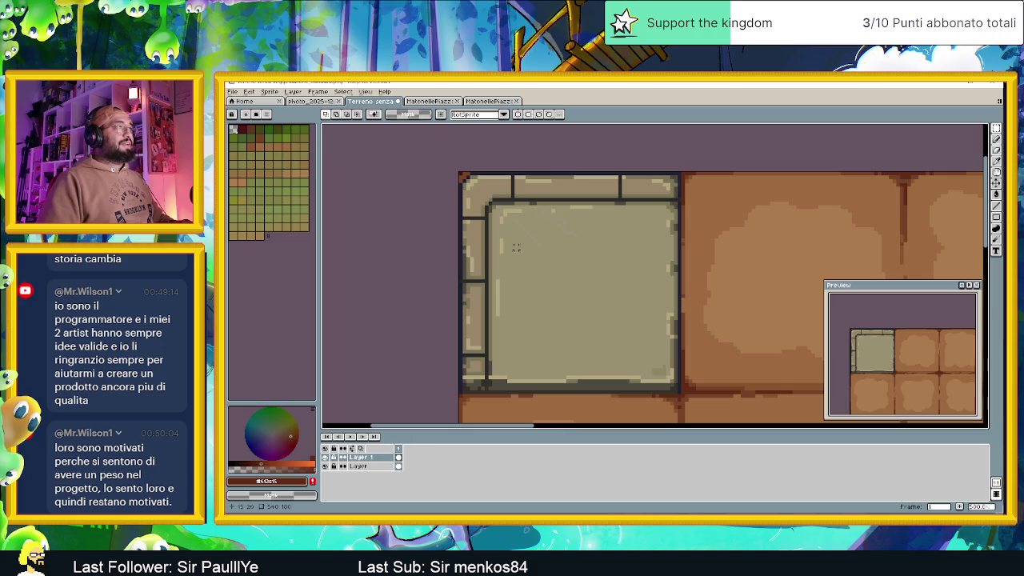
pyautogui.hotkey('ctrl', 'a')
pyautogui.moveTo(528, 216); pyautogui.dragTo(571, 248)
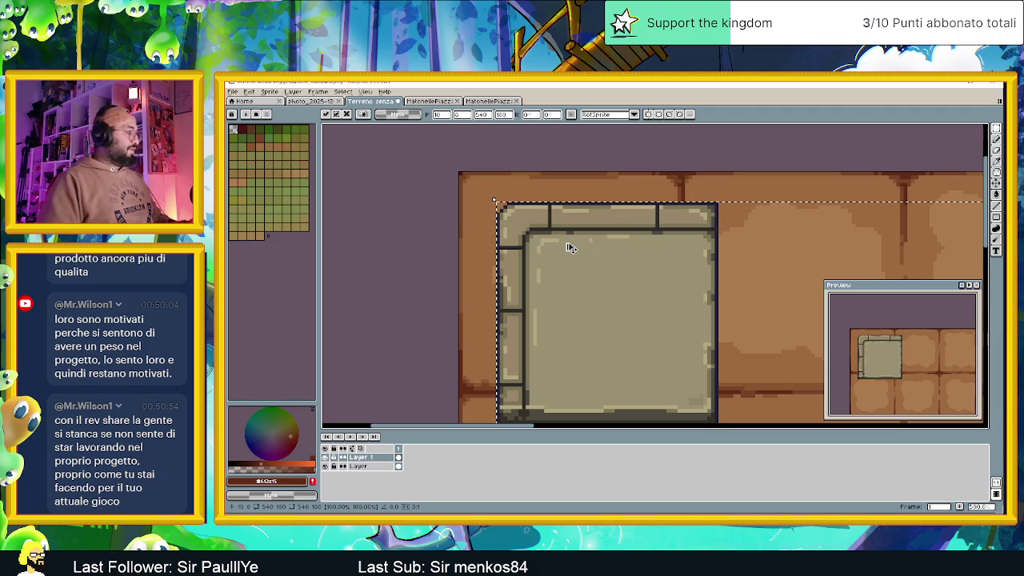
pyautogui.hotkey('ctrl', 'z')
pyautogui.hotkey('ctrl', 'z')
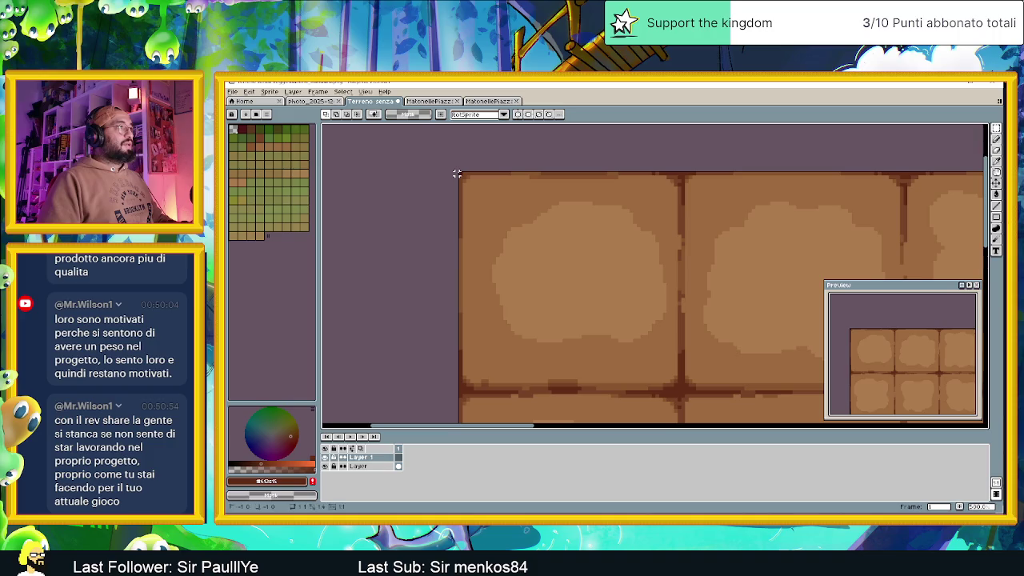
pyautogui.moveTo(460, 173)
pyautogui.mouseDown()
pyautogui.moveTo(680, 392)
pyautogui.moveTo(659, 389)
pyautogui.moveTo(680, 394)
pyautogui.mouseUp()
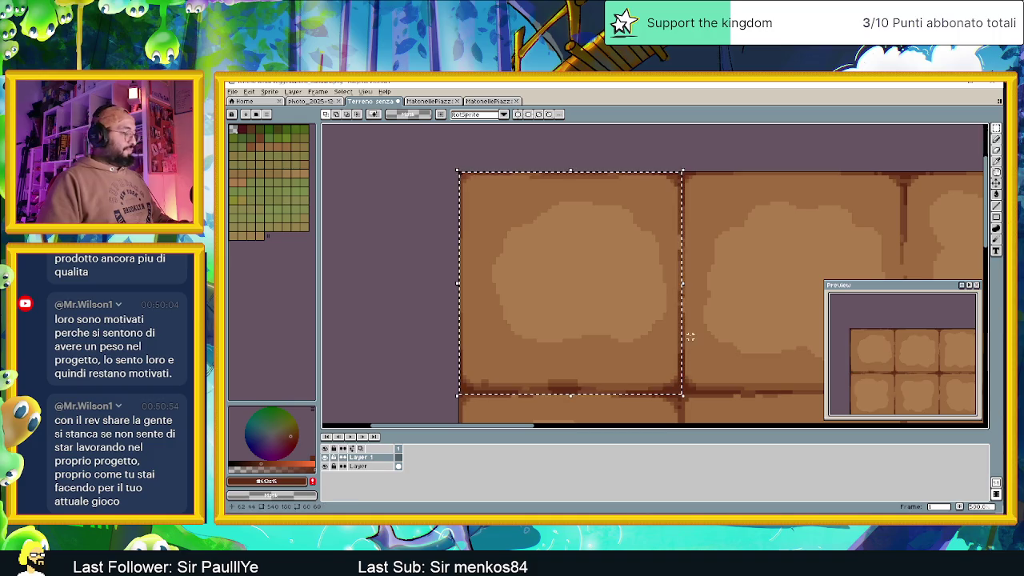
pyautogui.click(232, 91)
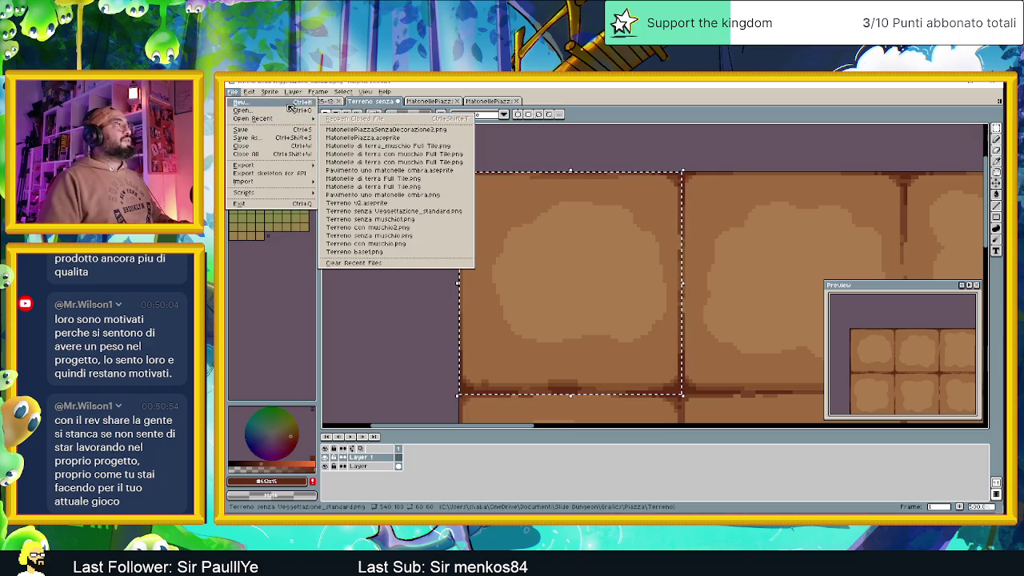
# Create a new 60x60 sprite and paste the copied stone slab into it.
pyautogui.click(240, 102)
pyautogui.click(596, 367)
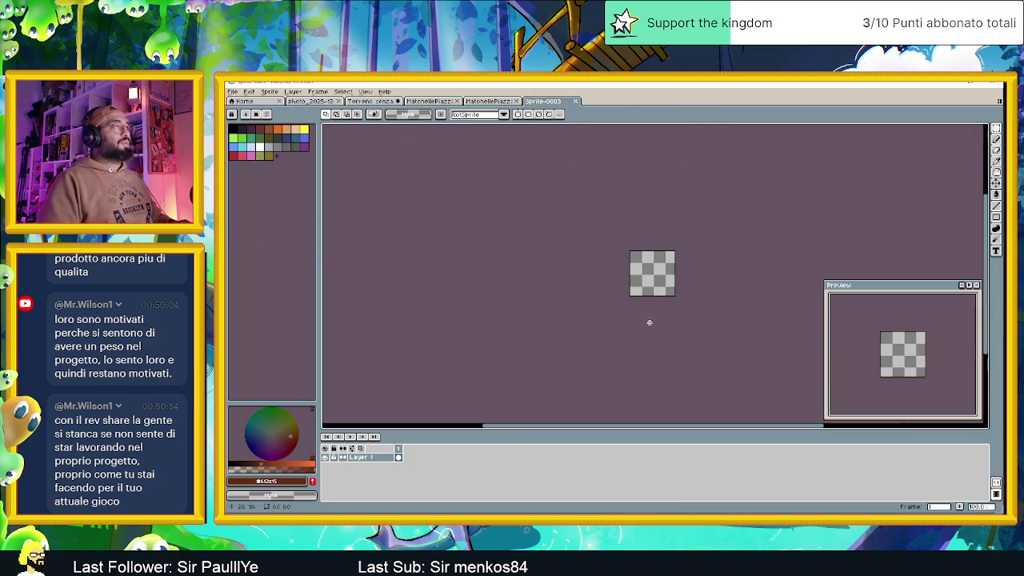
pyautogui.hotkey('ctrl', 'v')
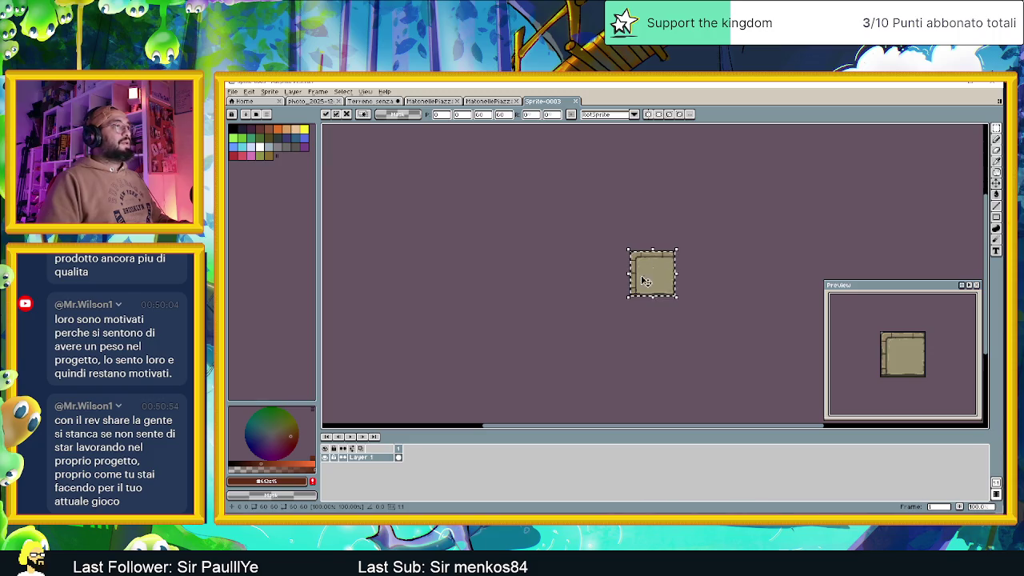
pyautogui.click(515, 348)
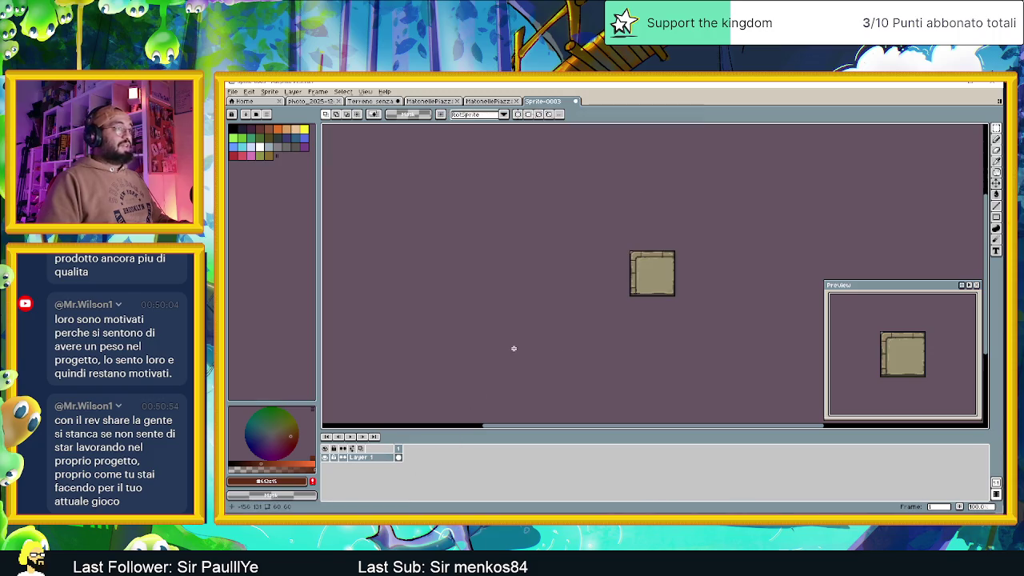
# Add Layer 2 beneath Layer 1, hide Layer 1, and go back to the terrain tileset.
pyautogui.rightClick(358, 458)
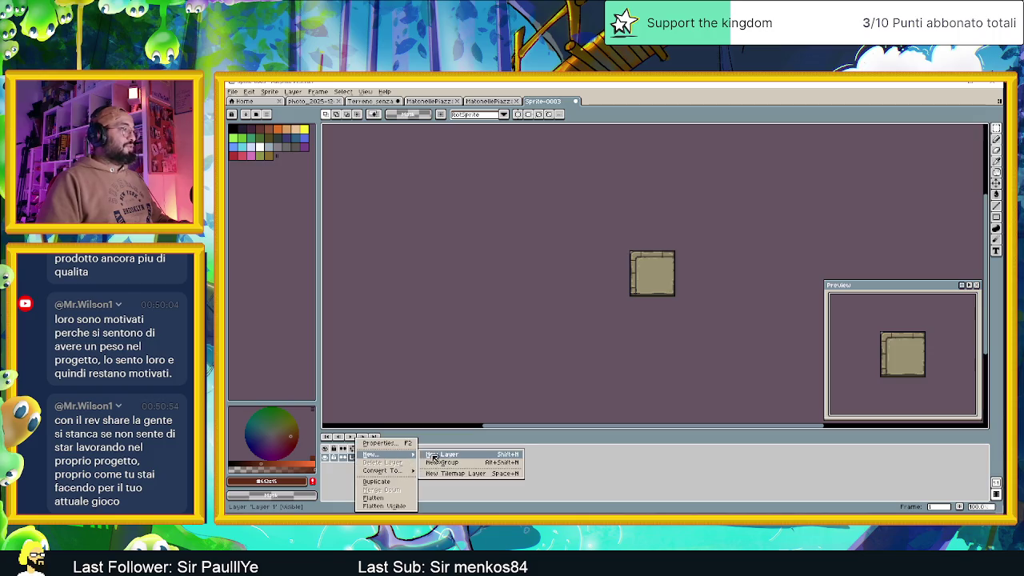
pyautogui.click(364, 462)
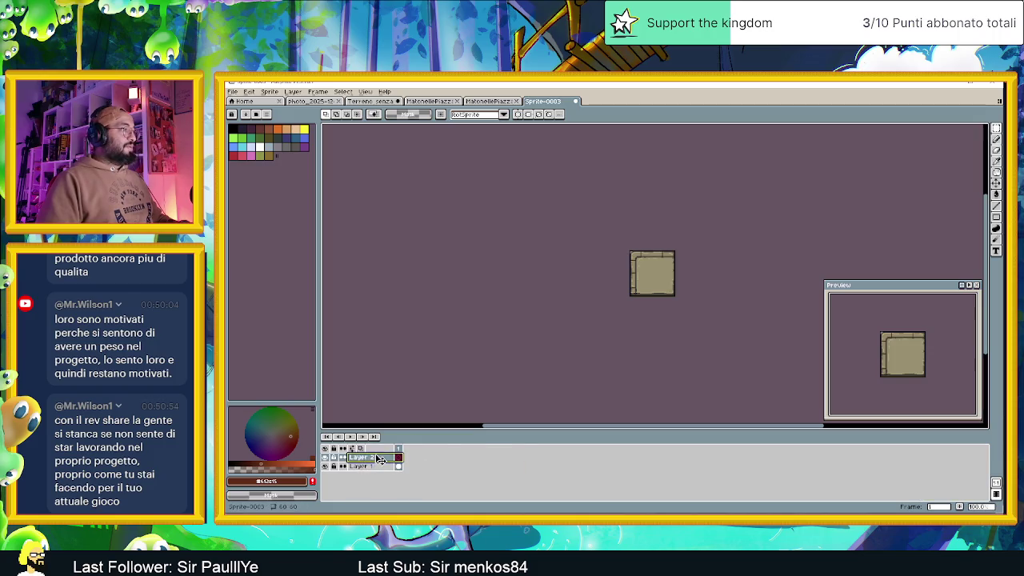
pyautogui.moveTo(385, 457); pyautogui.dragTo(383, 470)
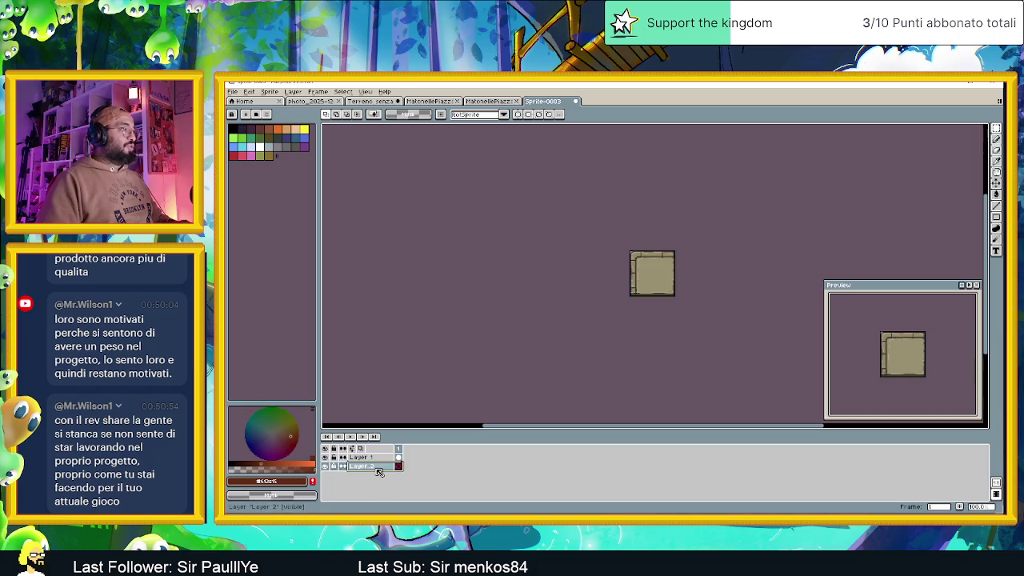
pyautogui.click(324, 458)
pyautogui.scroll(1, 692, 286)
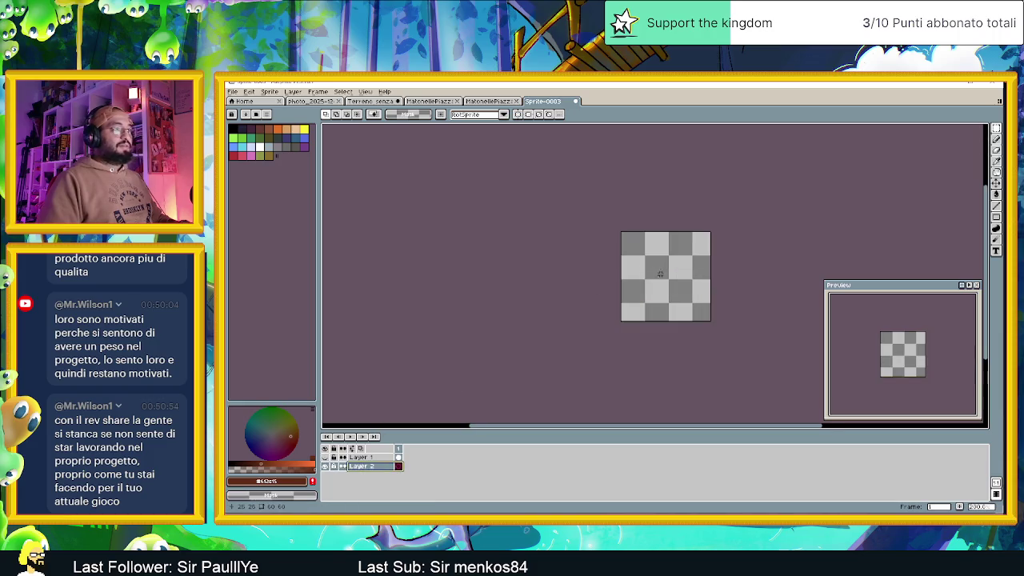
pyautogui.scroll(1, 693, 286)
pyautogui.moveTo(697, 286); pyautogui.dragTo(627, 288)
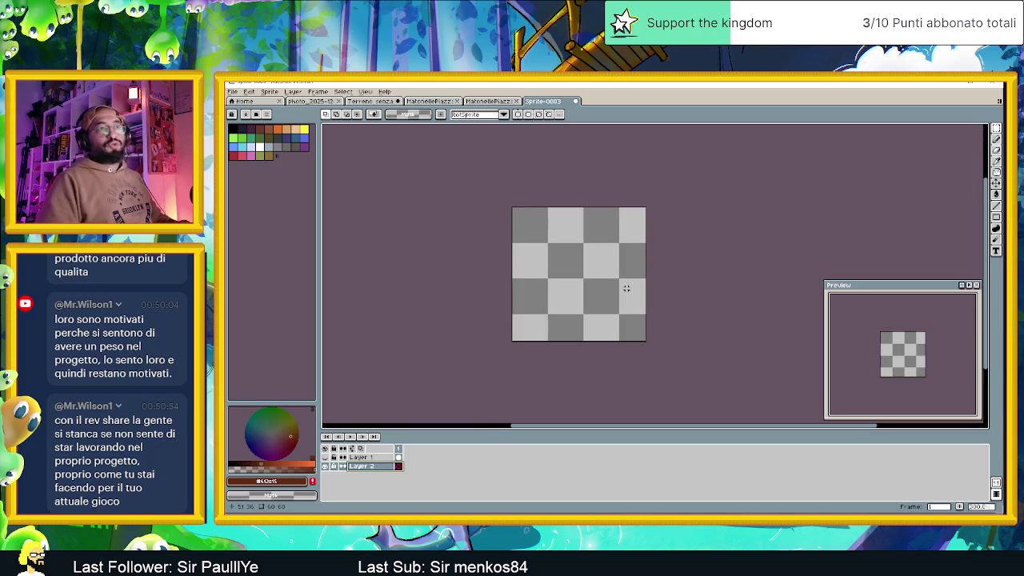
pyautogui.click(233, 91)
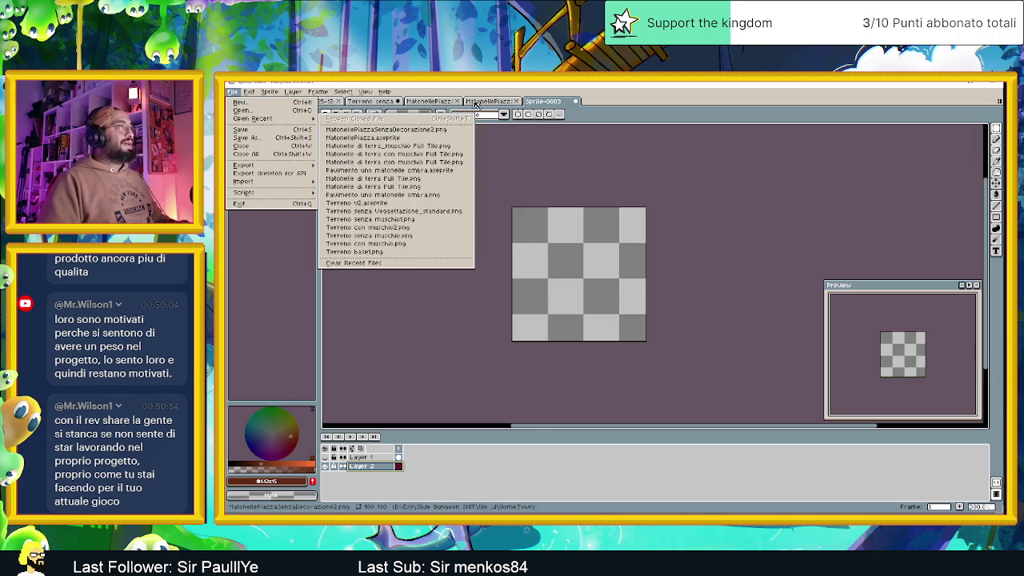
pyautogui.moveTo(385, 92)
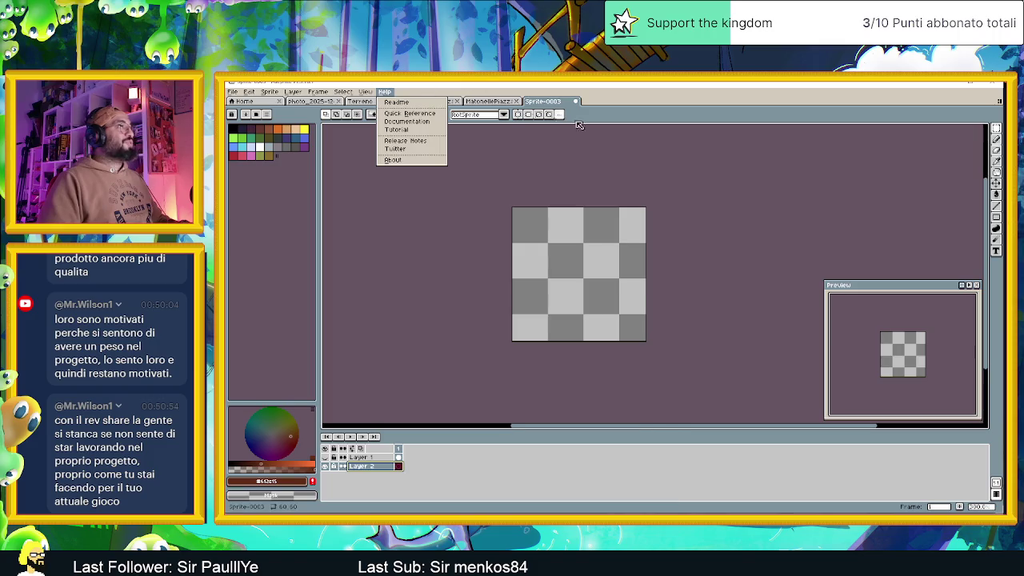
pyautogui.click(370, 101)
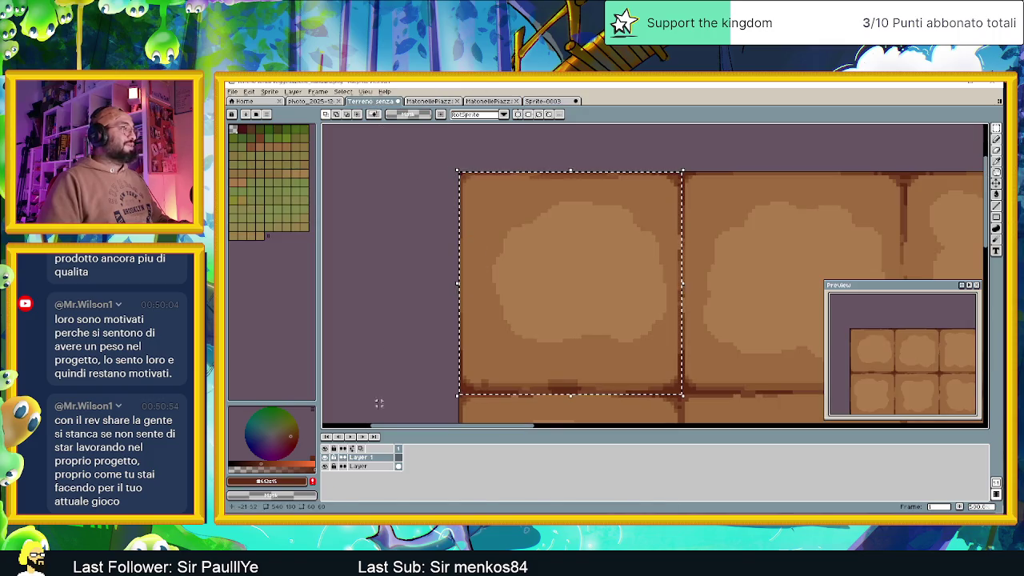
# Paste the brown terrain tile into Sprite-0003 on a layer below the stone slab layer.
pyautogui.hotkey('alt', 'Down')
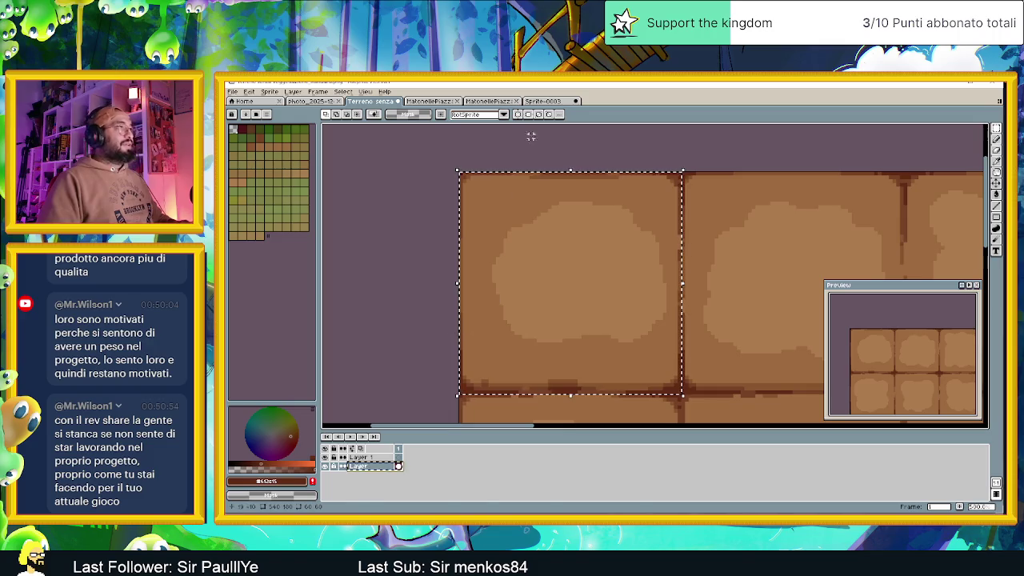
pyautogui.click(547, 101)
pyautogui.hotkey('ctrl', 'v')
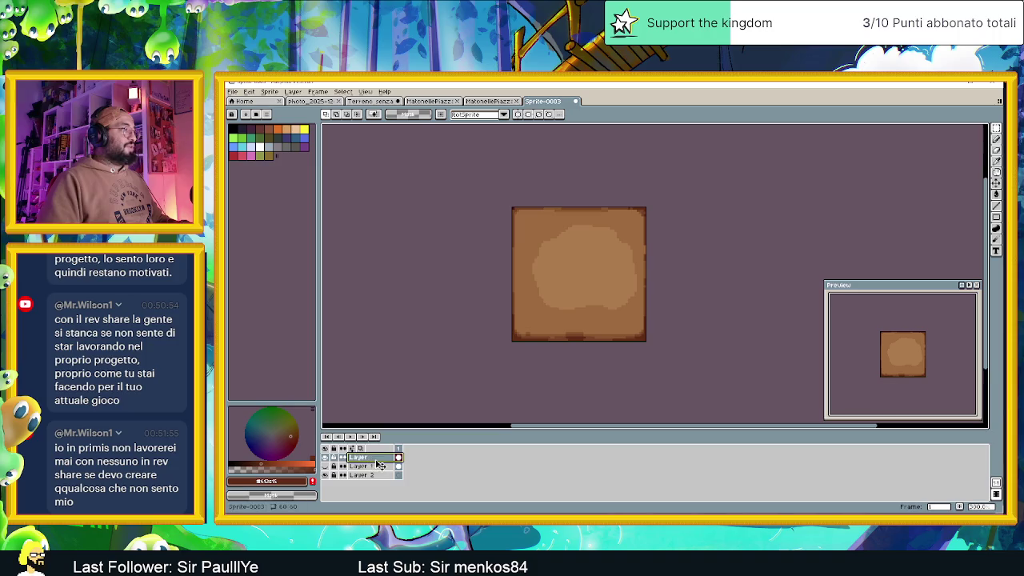
pyautogui.moveTo(385, 459); pyautogui.dragTo(382, 478)
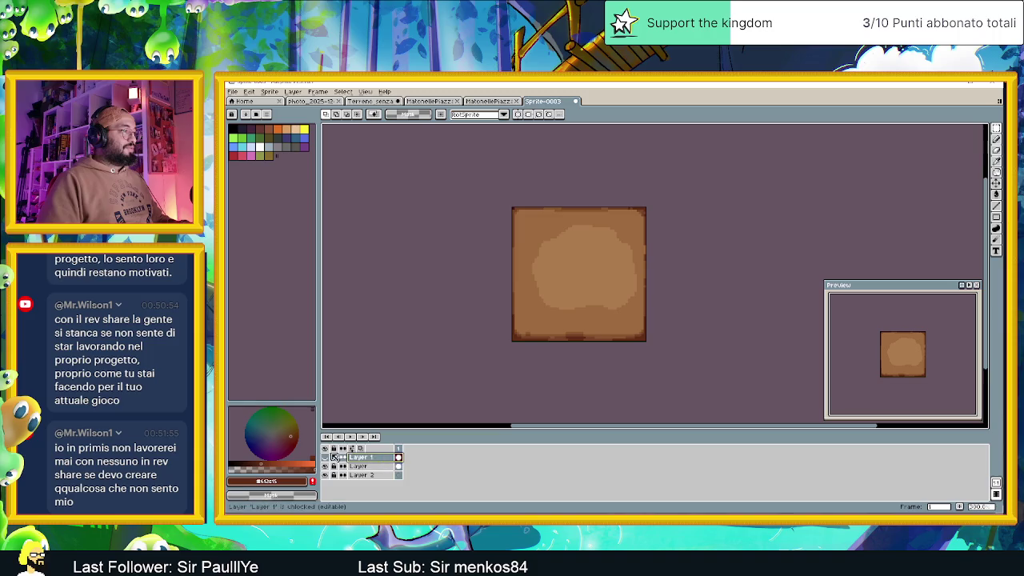
pyautogui.click(325, 457)
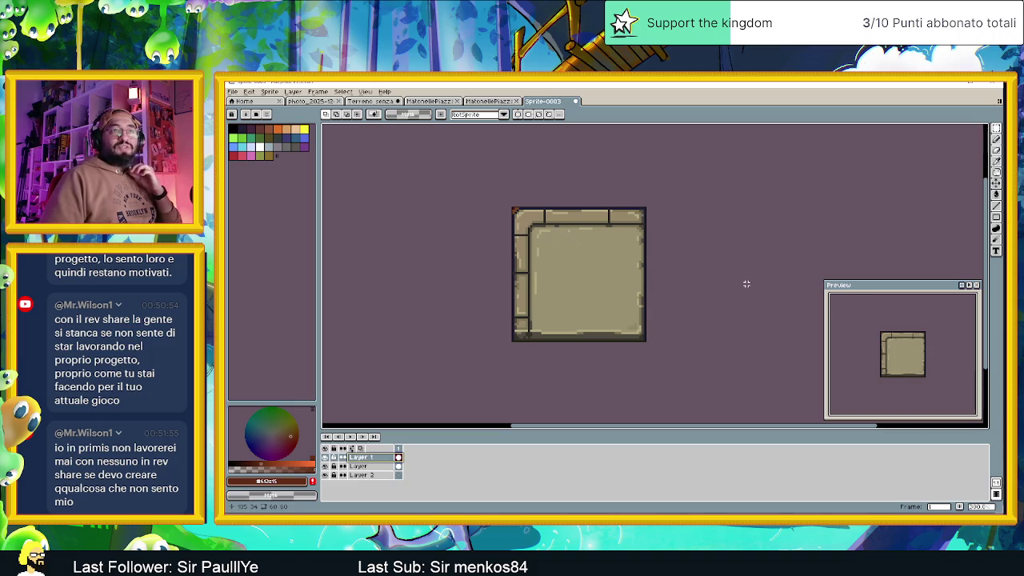
pyautogui.hotkey('ctrl', 'z')
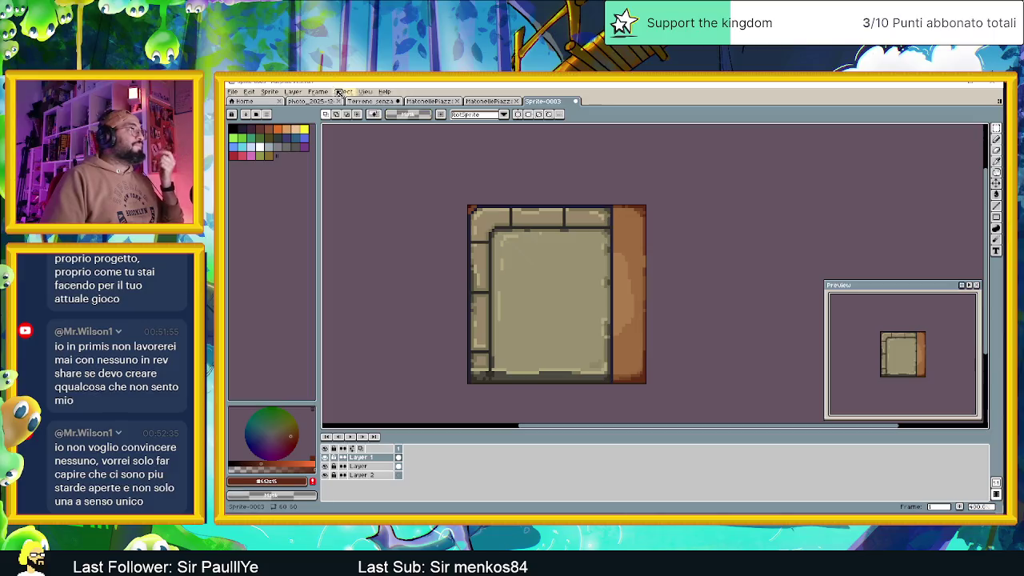
# Turn on the pixel grid overlay and set its cell size to 15×15 in Grid Settings.
pyautogui.click(364, 92)
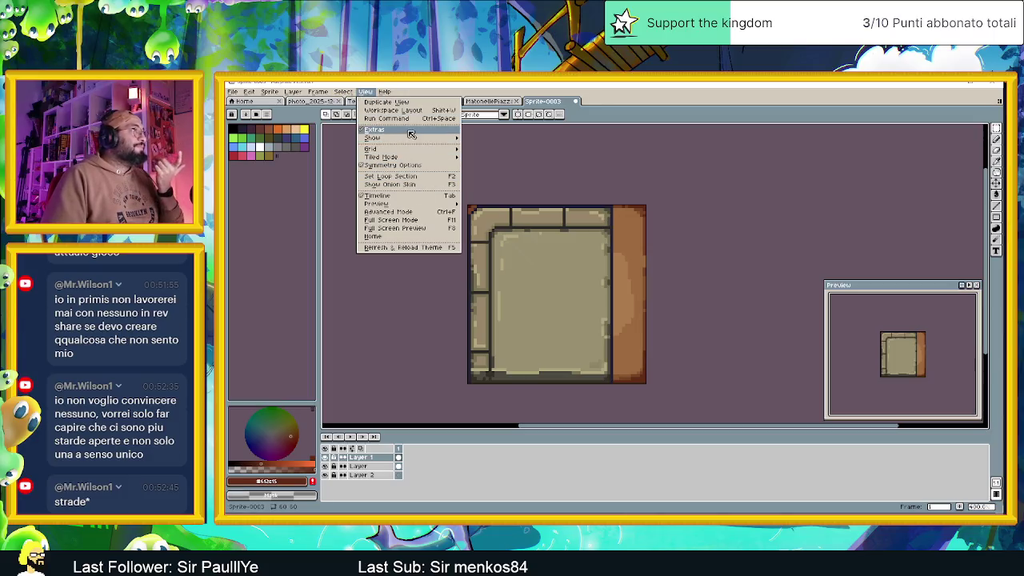
pyautogui.moveTo(373, 137)
pyautogui.click(466, 150)
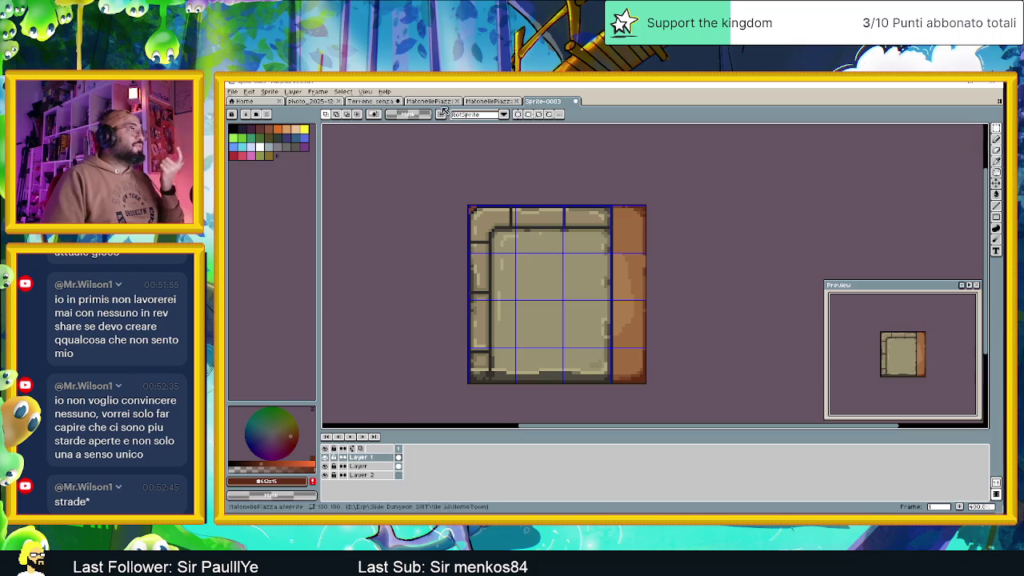
pyautogui.click(372, 93)
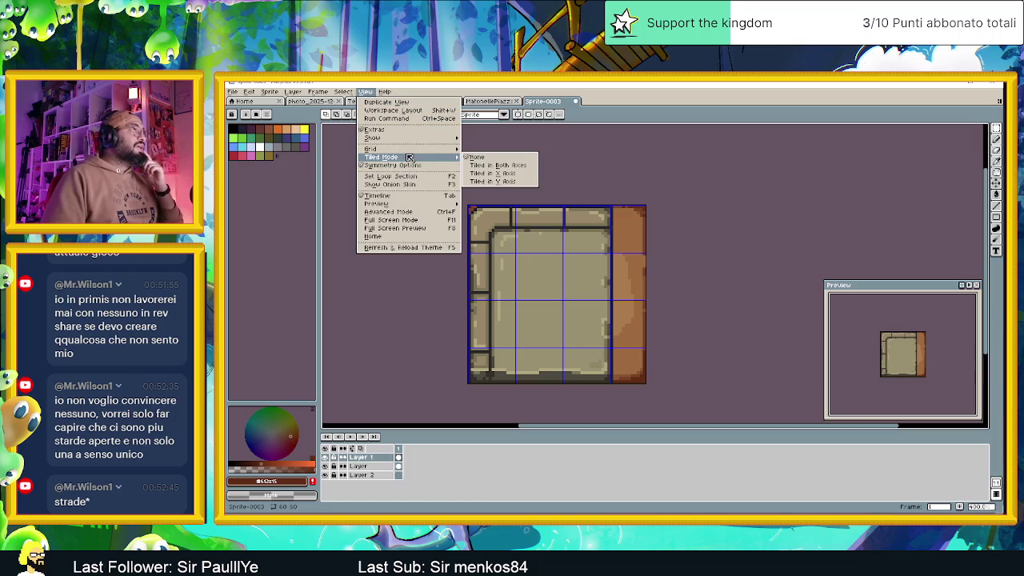
pyautogui.moveTo(372, 149)
pyautogui.click(483, 149)
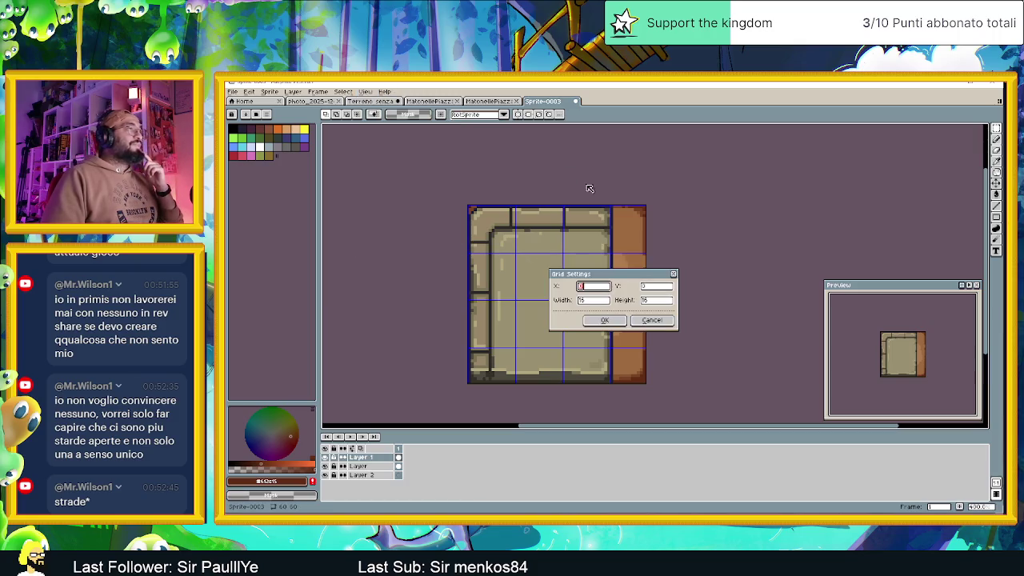
pyautogui.doubleClick(596, 301)
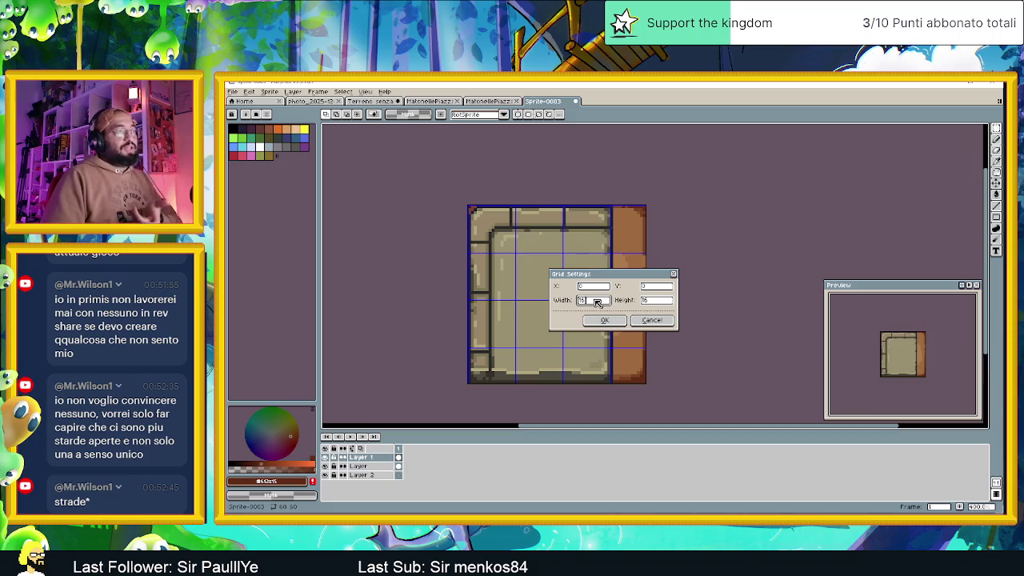
pyautogui.write('1')
pyautogui.doubleClick(657, 301)
pyautogui.write('15')
pyautogui.click(605, 320)
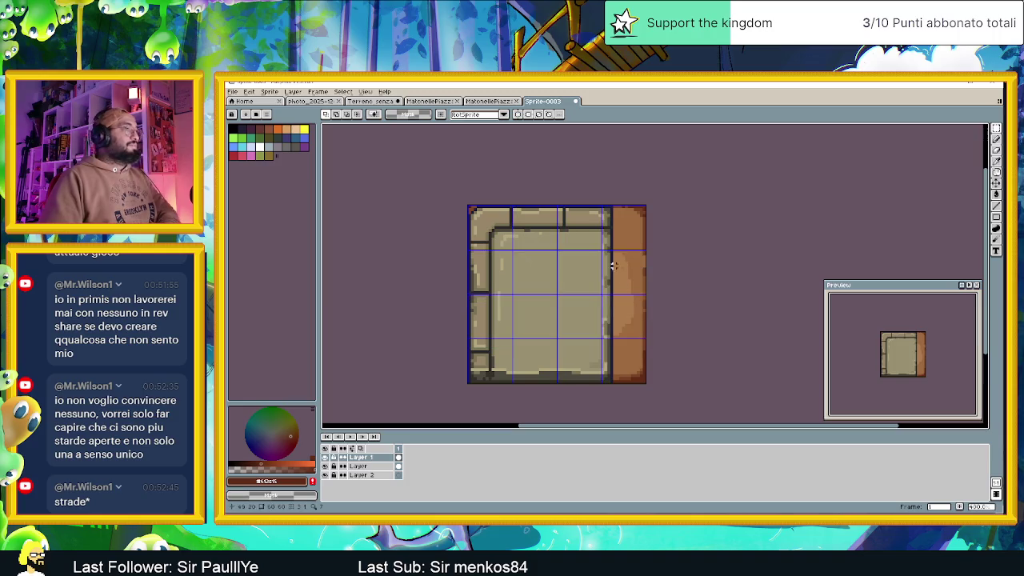
pyautogui.scroll(1, 613, 218)
# Shift the slab's selected right column one pixel left and commit it.
pyautogui.scroll(1, 611, 213)
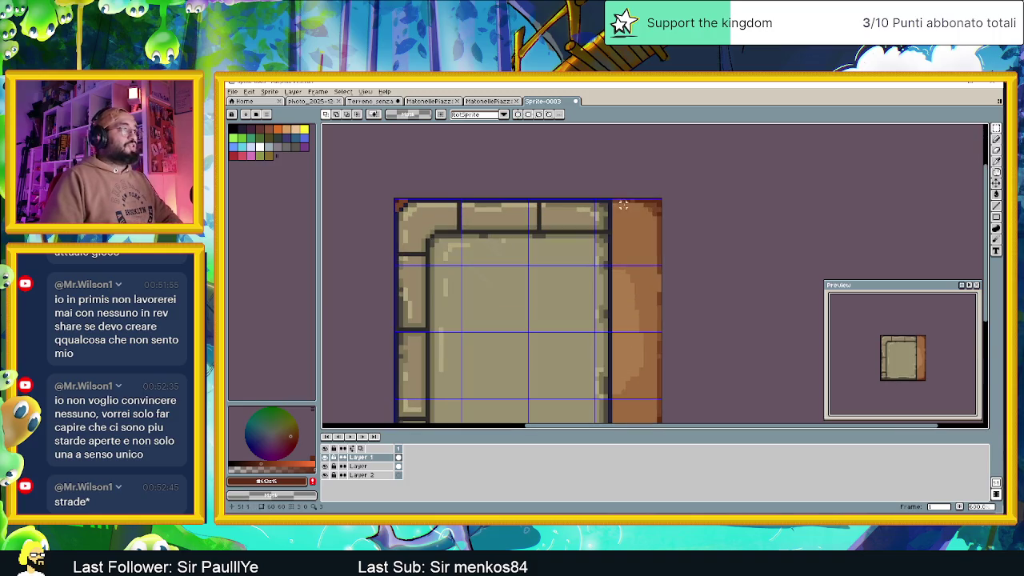
pyautogui.moveTo(622, 205); pyautogui.dragTo(647, 166)
pyautogui.moveTo(656, 211)
pyautogui.mouseDown()
pyautogui.moveTo(617, 172)
pyautogui.moveTo(533, 390)
pyautogui.mouseUp()
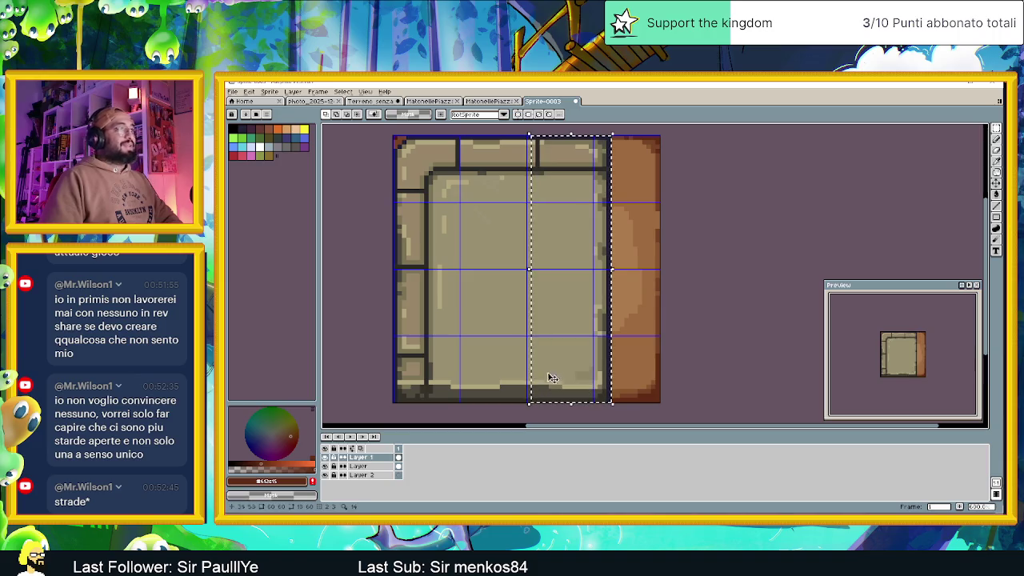
pyautogui.press('Left')
pyautogui.press('Left')
pyautogui.press('Left')
pyautogui.click(653, 320)
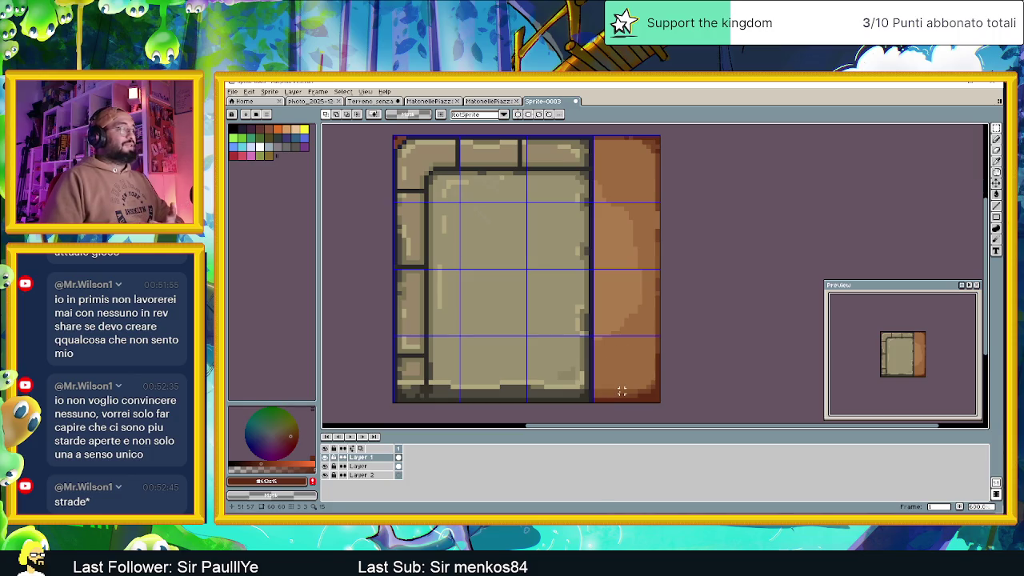
# Move the slab's bottom two tile rows up one tile.
pyautogui.moveTo(590, 400)
pyautogui.mouseDown()
pyautogui.moveTo(364, 266)
pyautogui.moveTo(364, 302)
pyautogui.moveTo(354, 267)
pyautogui.mouseUp()
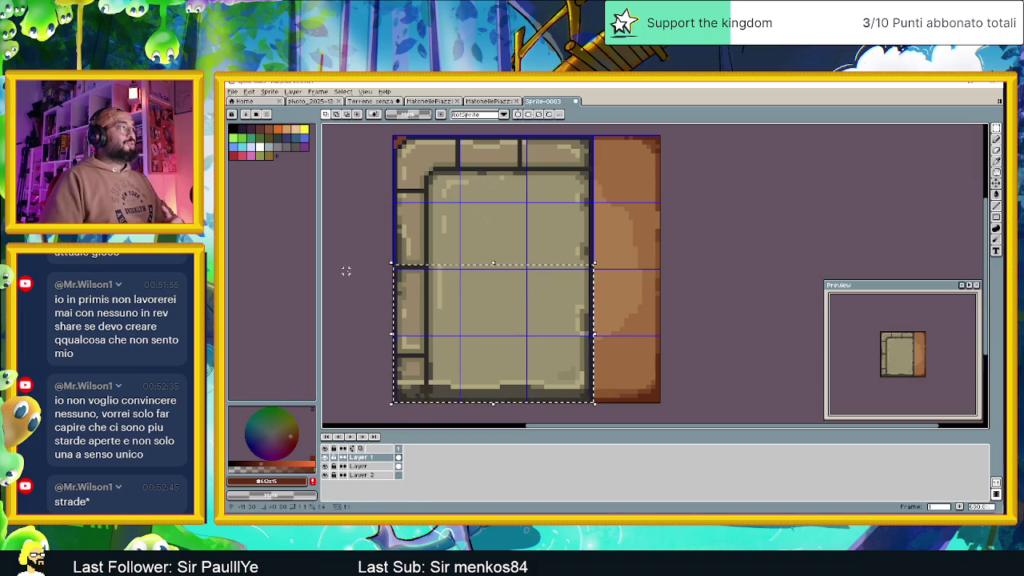
pyautogui.moveTo(590, 400); pyautogui.dragTo(364, 306)
pyautogui.press('Up')
pyautogui.press('Up')
pyautogui.press('Up')
pyautogui.press('Up')
pyautogui.press('Up')
pyautogui.press('Up')
pyautogui.press('Up')
pyautogui.press('Up')
pyautogui.press('Up')
pyautogui.press('Up')
pyautogui.press('Up')
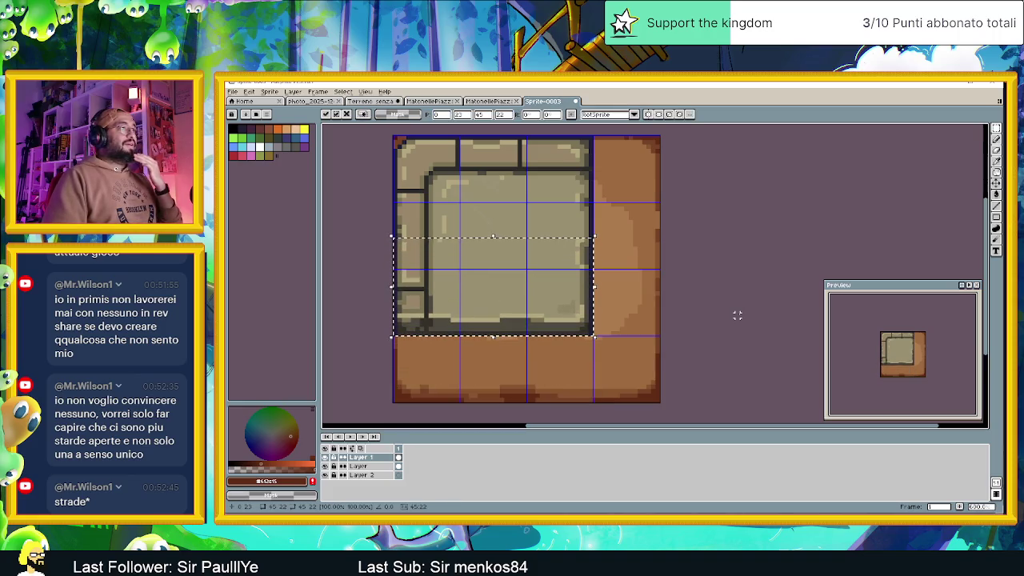
pyautogui.click(665, 297)
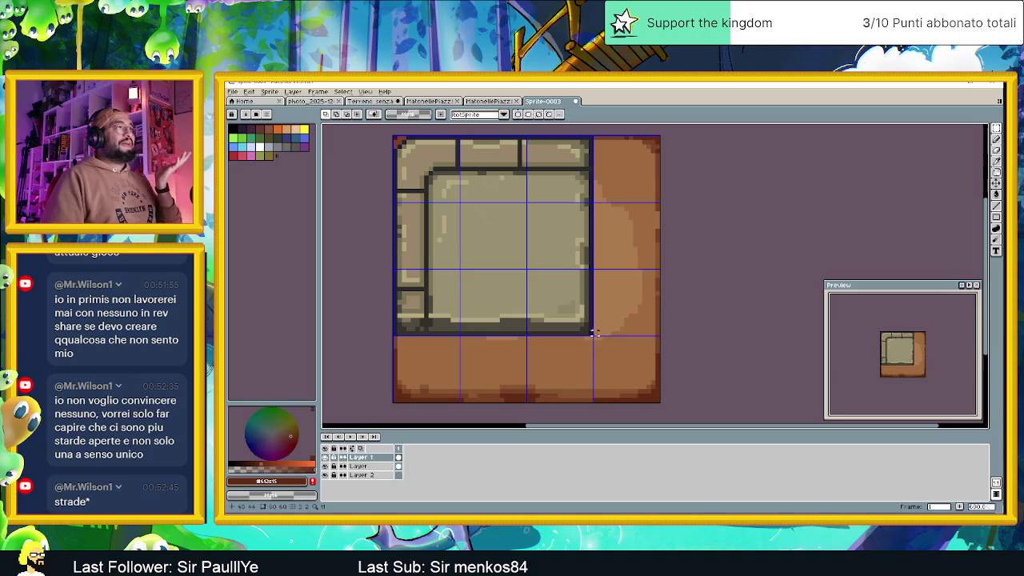
# Move the whole slab to the centre of the dirt tile, nudging it up and right one pixel.
pyautogui.moveTo(594, 334); pyautogui.dragTo(325, 131)
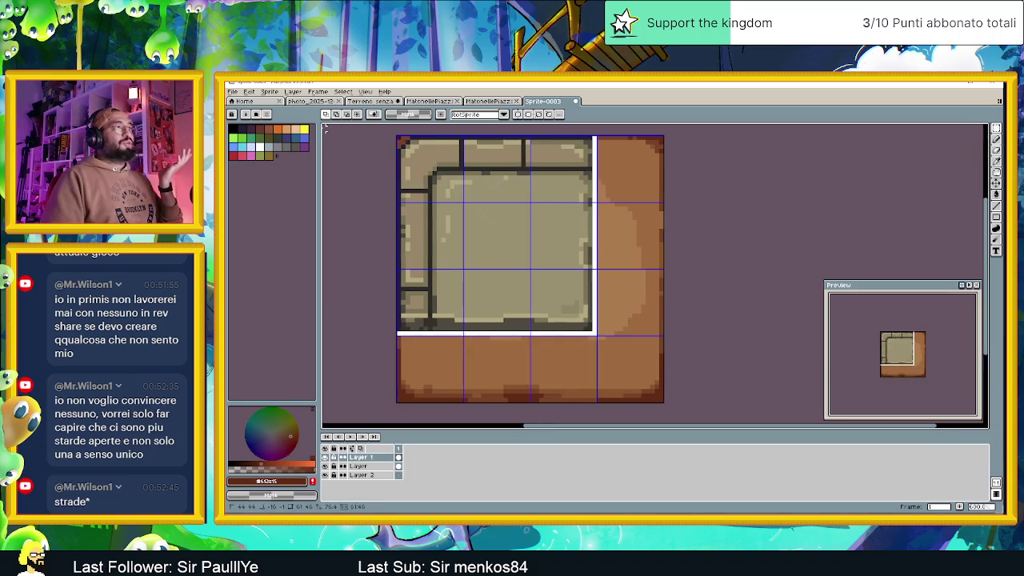
pyautogui.moveTo(547, 197); pyautogui.dragTo(573, 226)
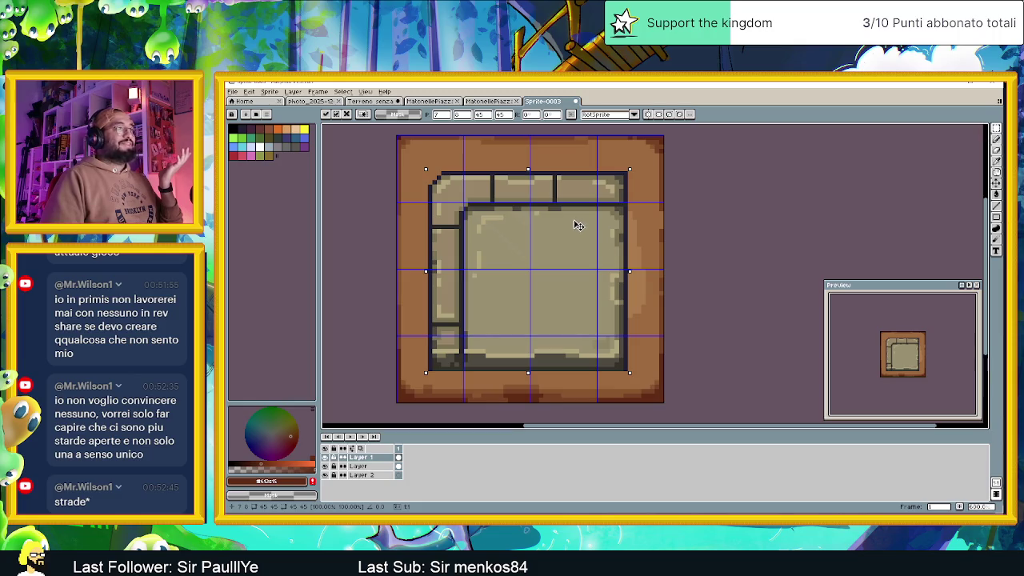
pyautogui.press('Up')
pyautogui.press('Right')
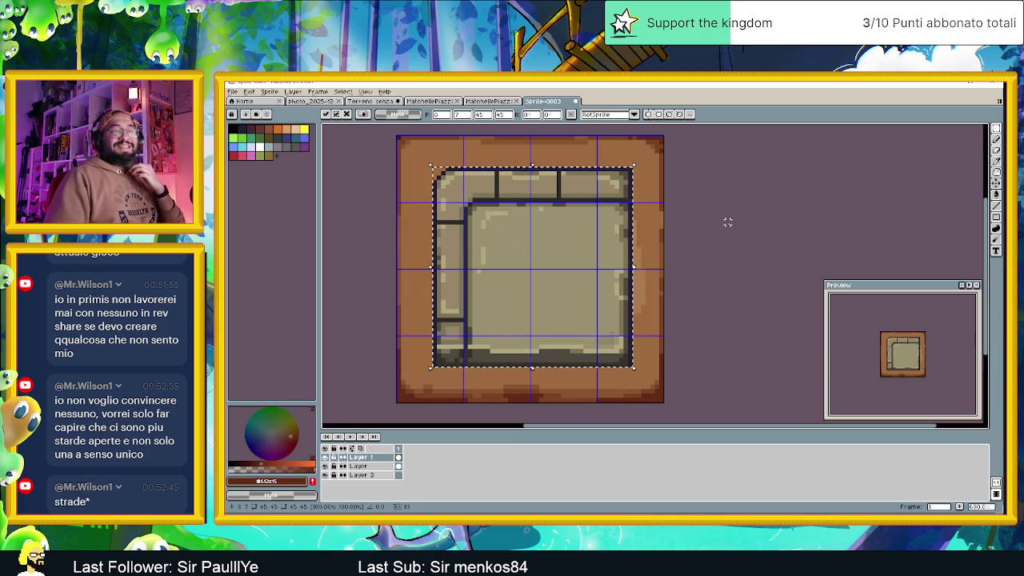
pyautogui.click(727, 221)
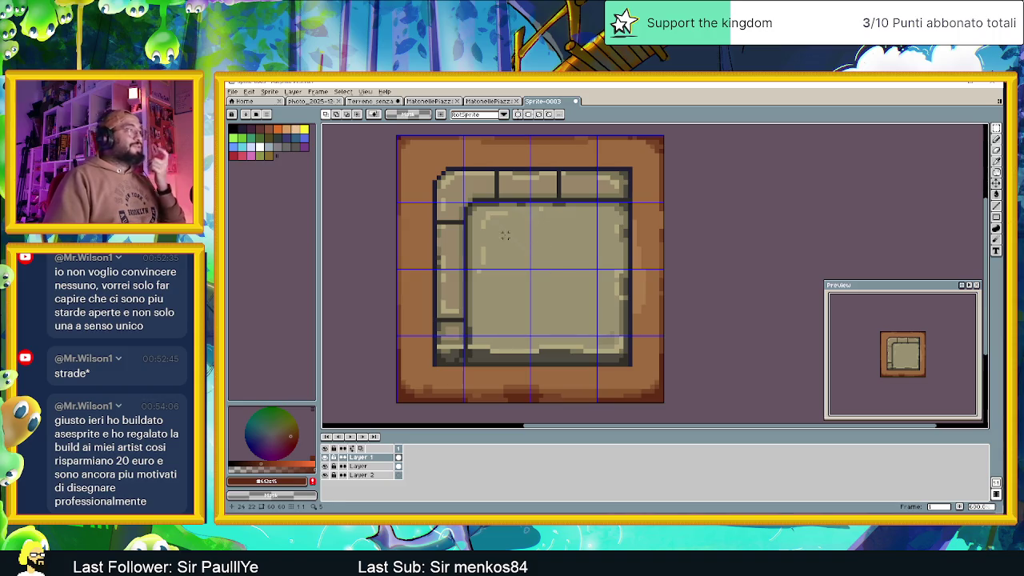
pyautogui.click(996, 138)
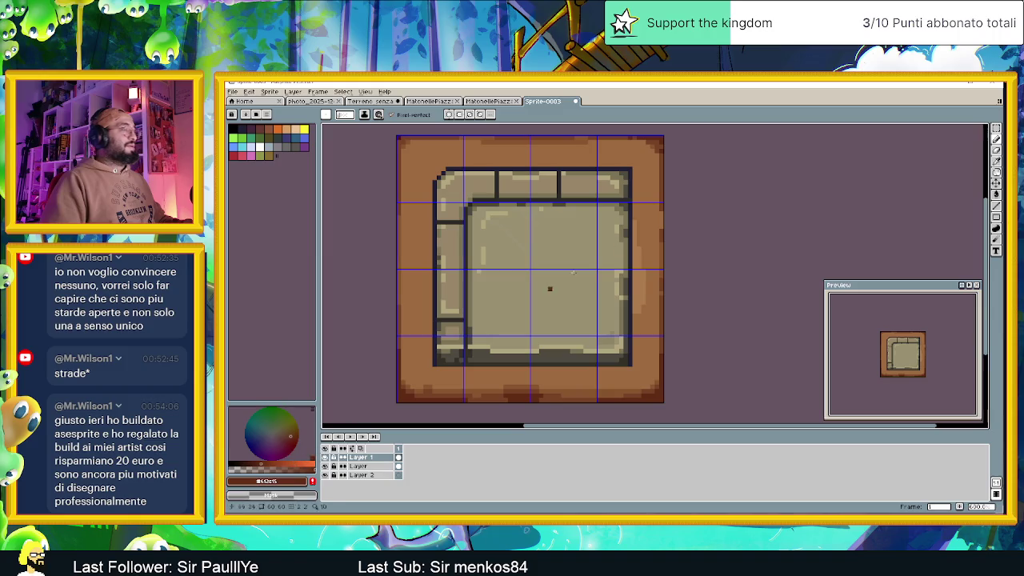
# Pick the dark outline colour #222036 and undo the last pencil stroke on the slab's top-right corner.
pyautogui.click(997, 150)
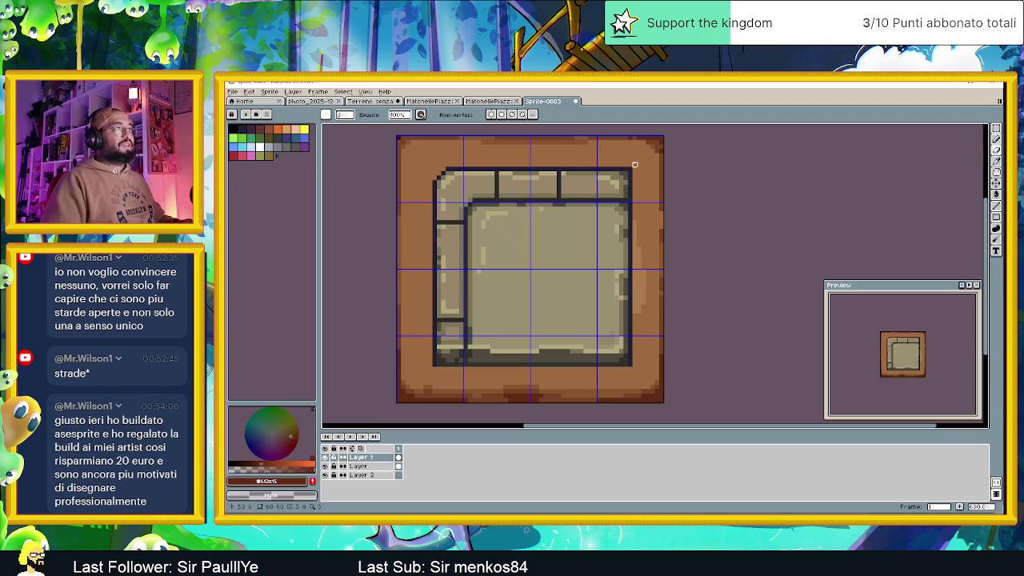
pyautogui.scroll(2, 625, 169)
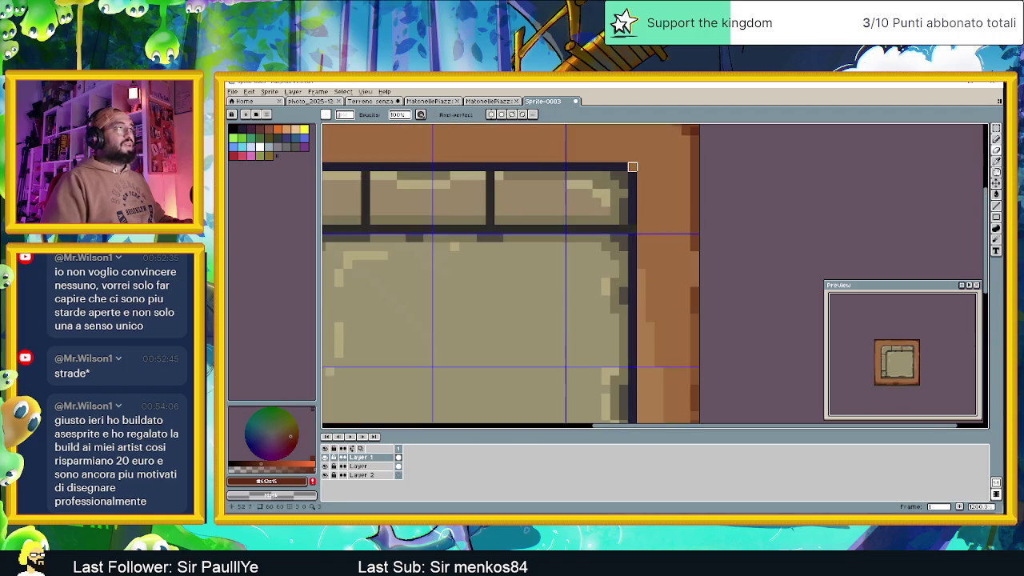
pyautogui.moveTo(632, 175); pyautogui.dragTo(704, 203)
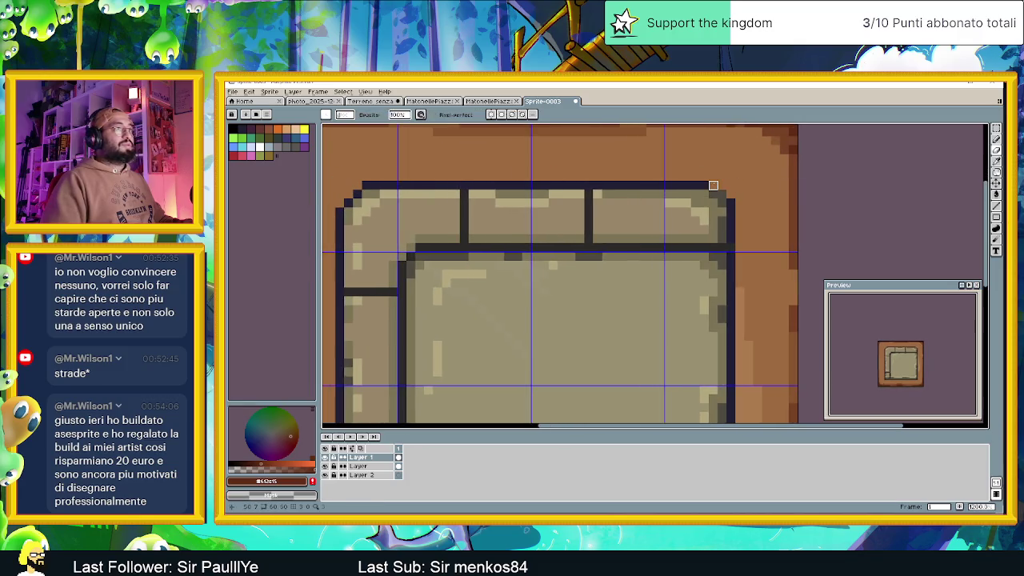
pyautogui.keyDown('alt'); pyautogui.click(473, 185); pyautogui.keyUp('alt')
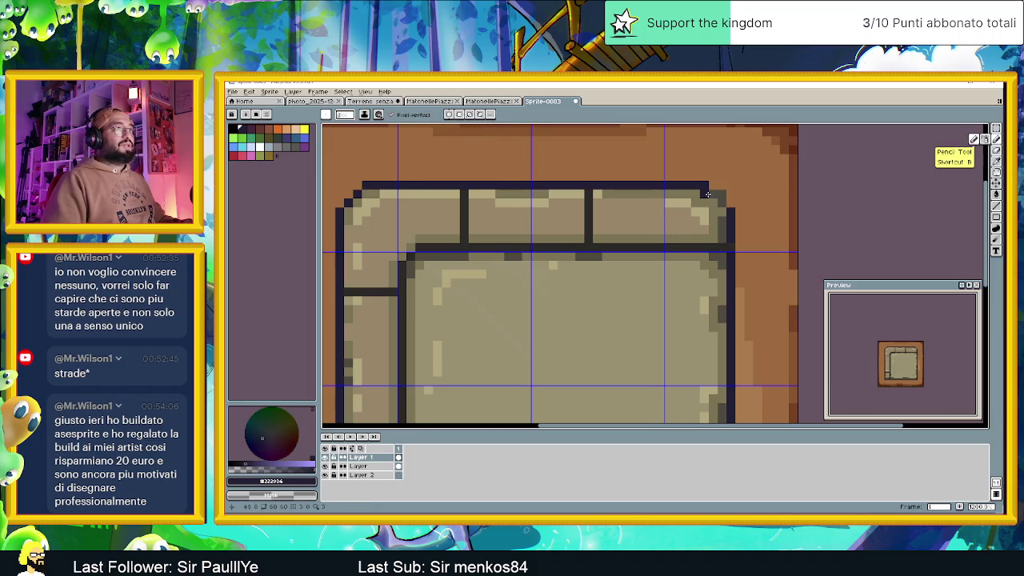
pyautogui.hotkey('ctrl', 'z')
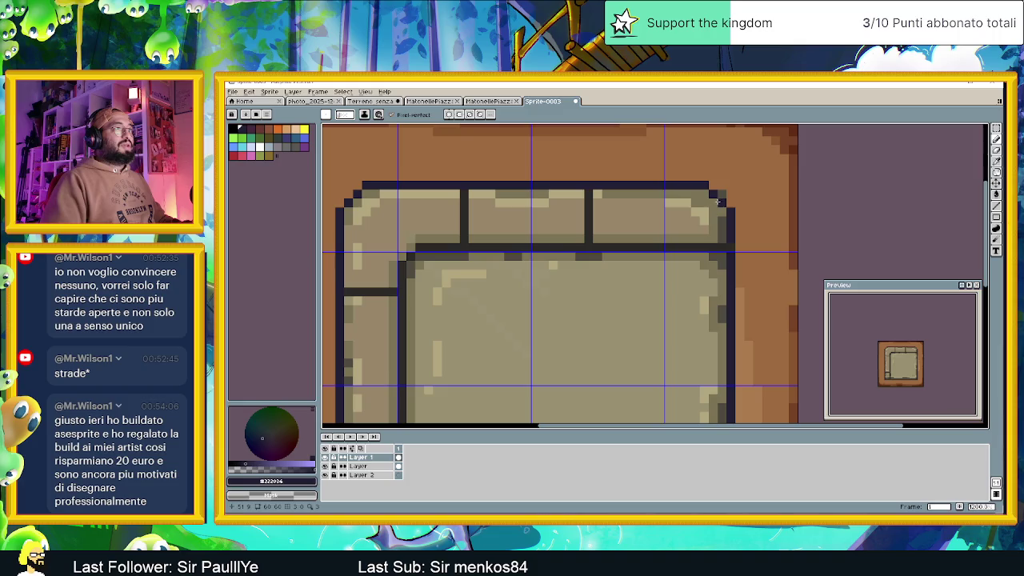
pyautogui.scroll(-1, 721, 192)
pyautogui.scroll(-1, 722, 192)
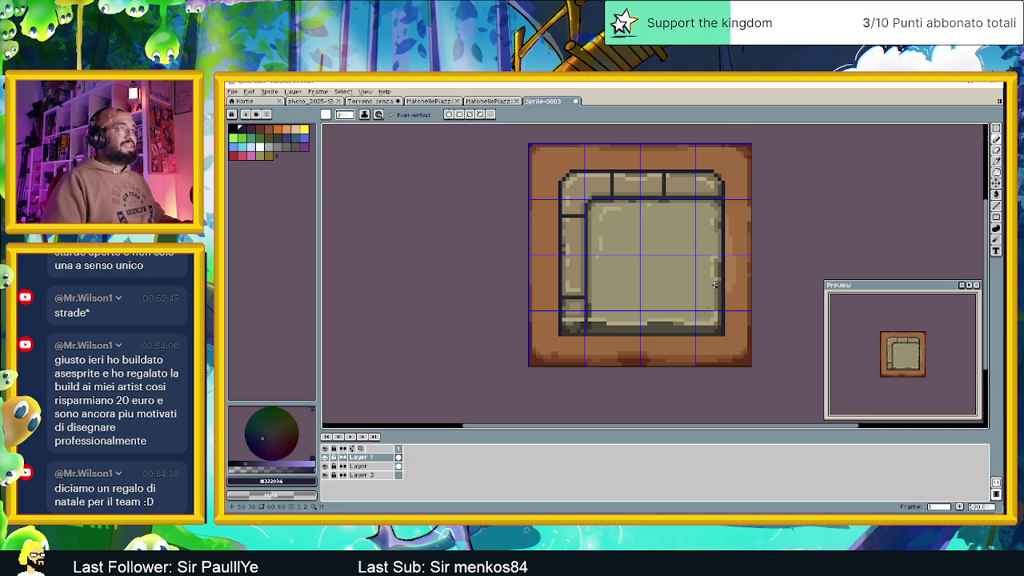
pyautogui.scroll(1, 714, 284)
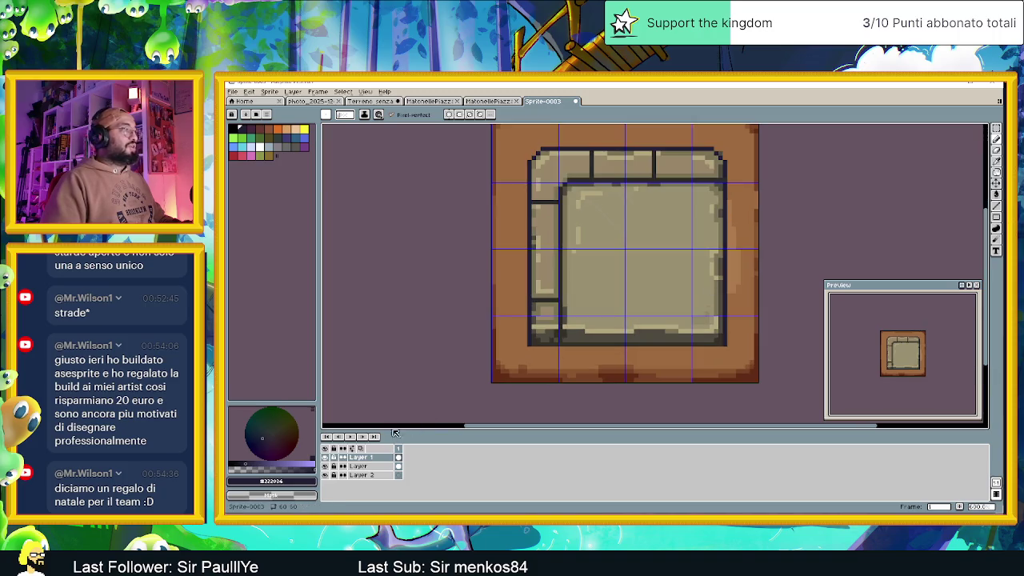
# Hide the orange background layer so the slab sits on transparency.
pyautogui.click(325, 467)
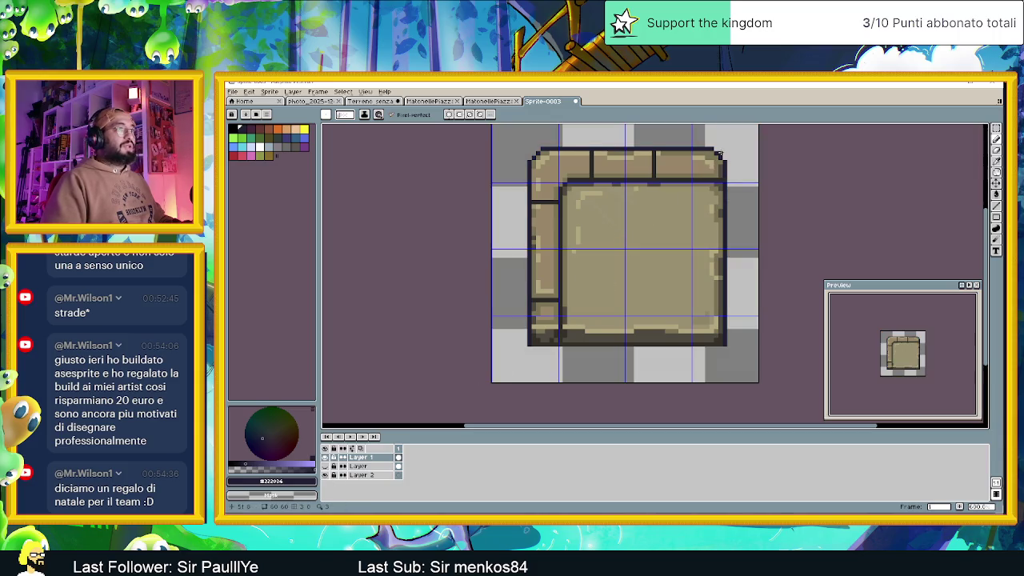
pyautogui.scroll(1, 738, 152)
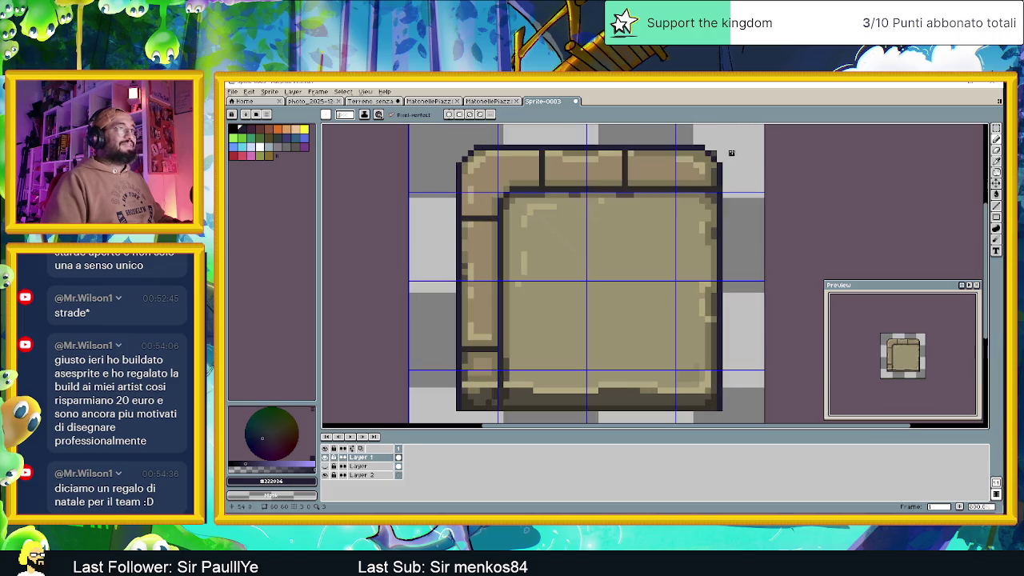
pyautogui.click(996, 150)
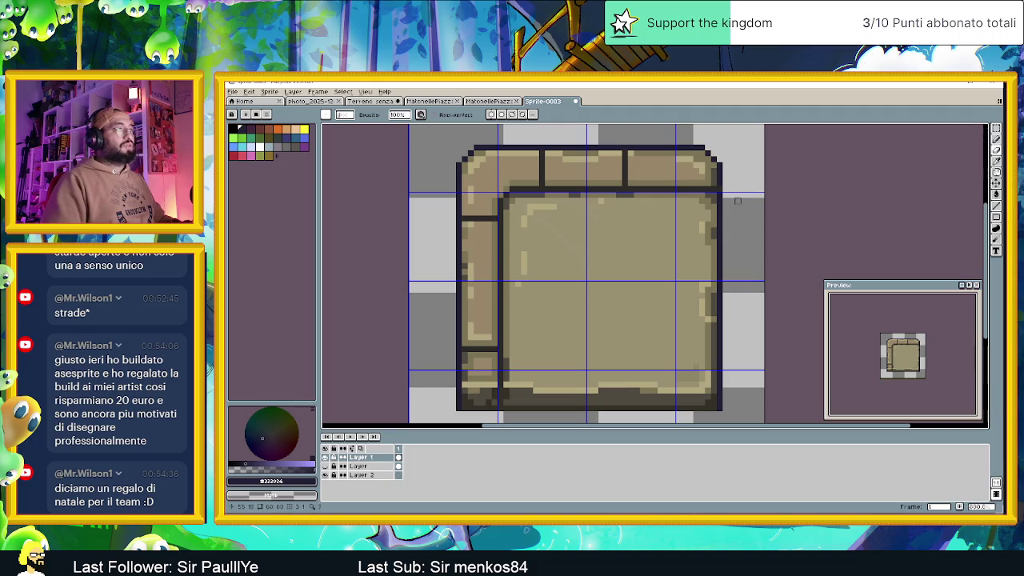
pyautogui.moveTo(726, 284)
pyautogui.mouseDown()
pyautogui.moveTo(703, 235)
pyautogui.moveTo(729, 285)
pyautogui.mouseUp()
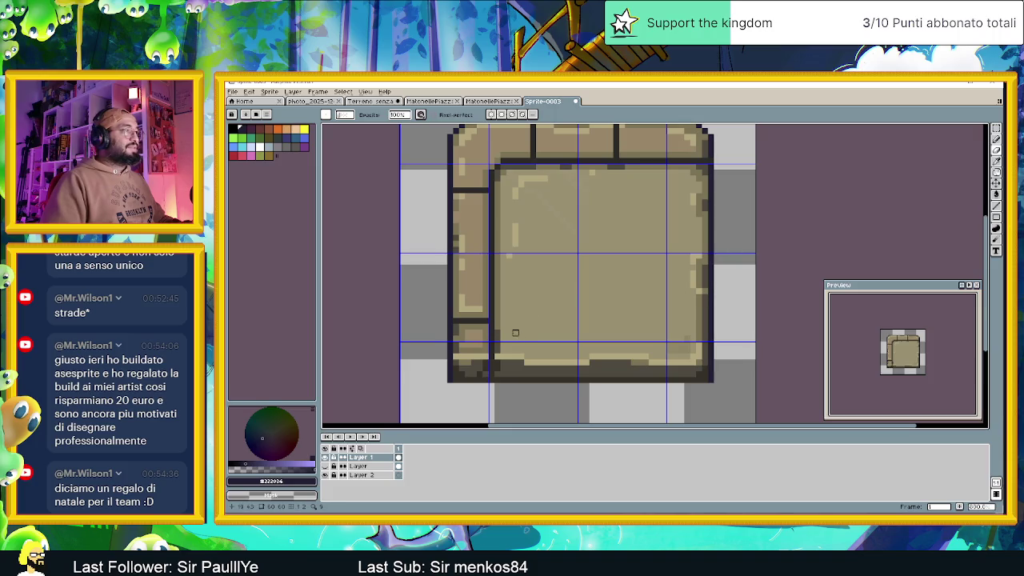
pyautogui.scroll(-1, 480, 243)
pyautogui.scroll(1, 503, 310)
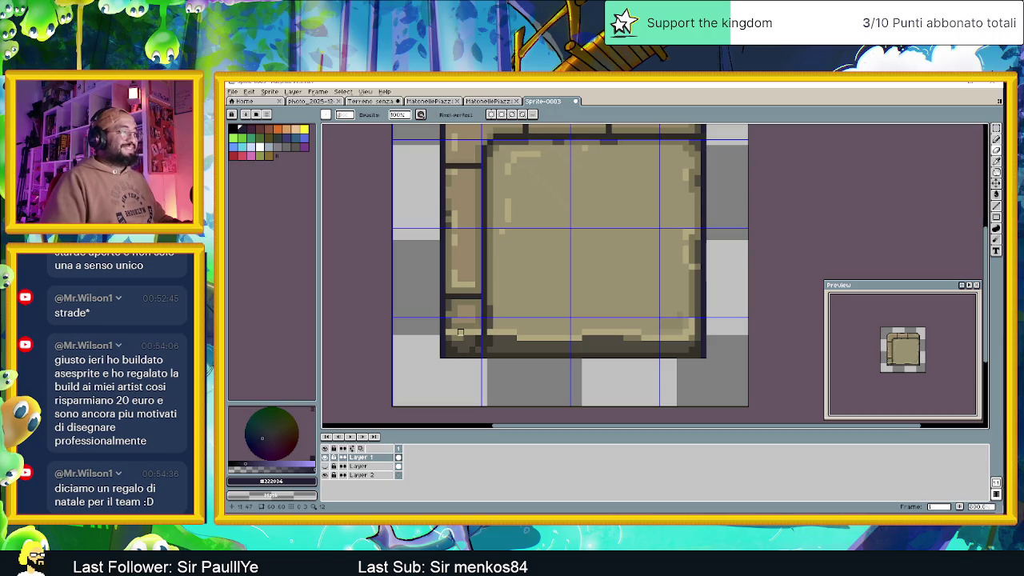
pyautogui.scroll(-1, 502, 303)
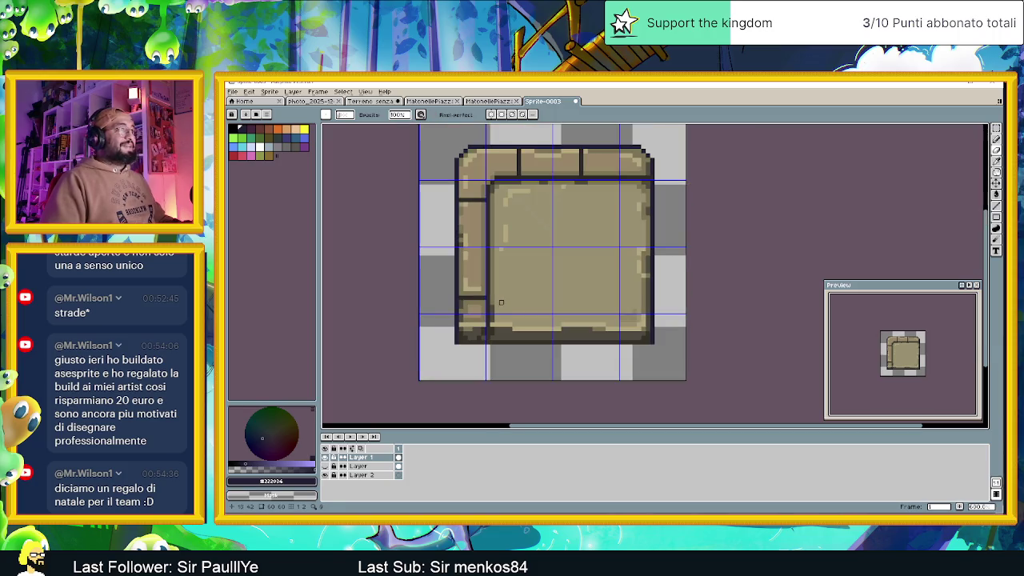
pyautogui.scroll(1, 492, 276)
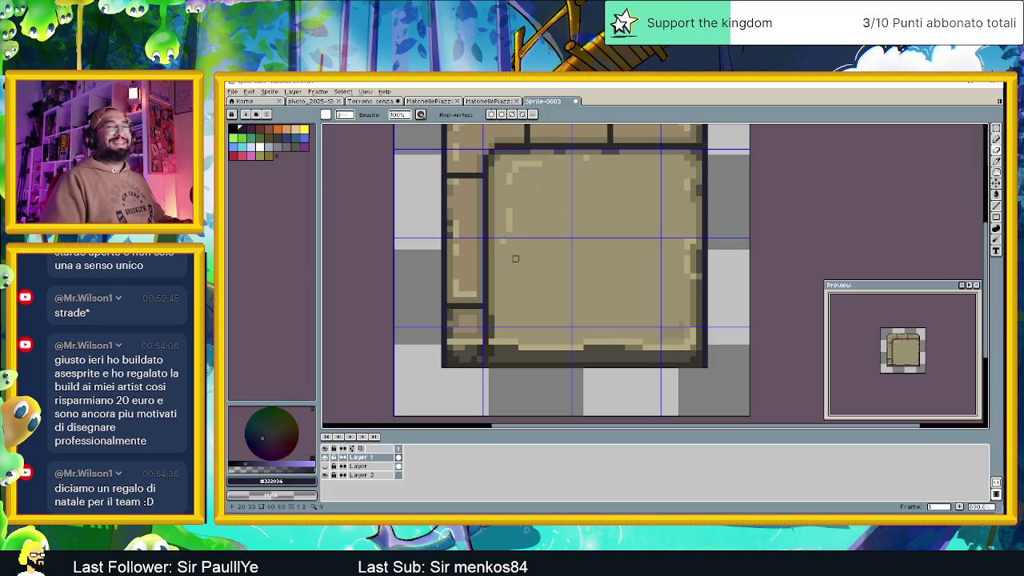
pyautogui.scroll(1, 515, 259)
pyautogui.scroll(-1, 515, 258)
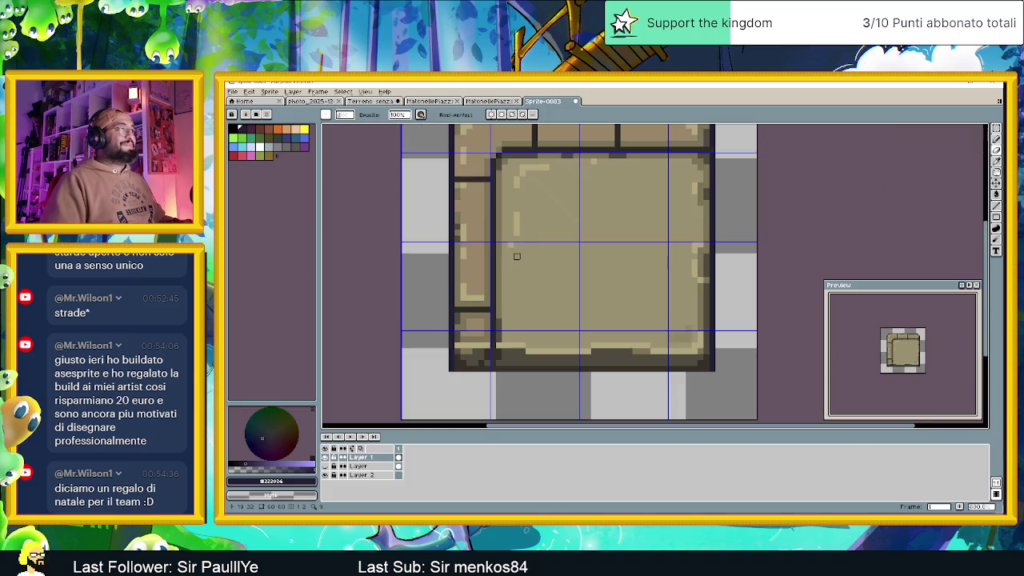
# Sample a tan colour from the slab, erase along a top-row brick divider, then undo it.
pyautogui.moveTo(553, 203); pyautogui.dragTo(575, 221)
pyautogui.keyDown('alt'); pyautogui.click(616, 204); pyautogui.keyUp('alt')
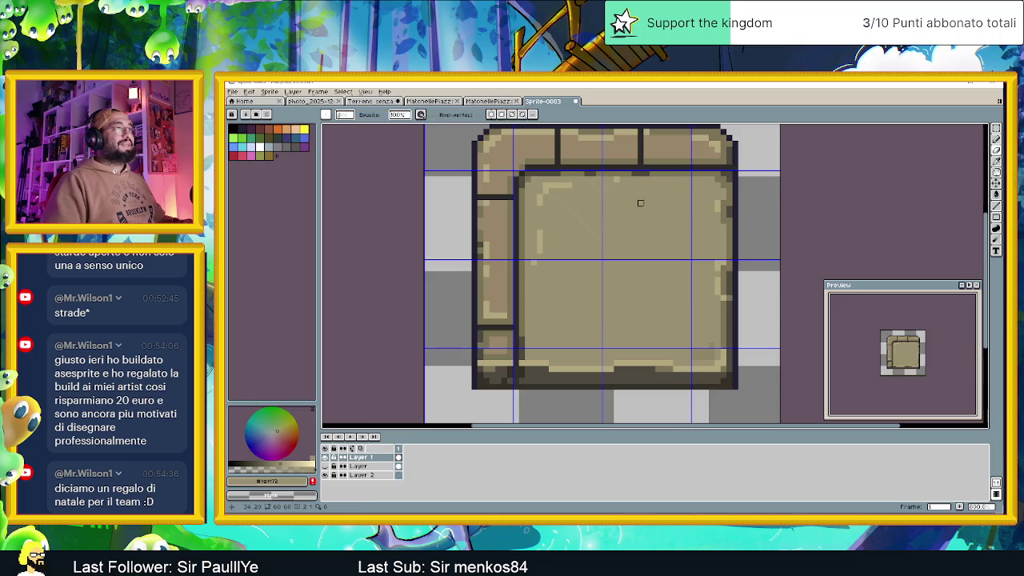
pyautogui.scroll(1, 723, 173)
pyautogui.scroll(-1, 757, 229)
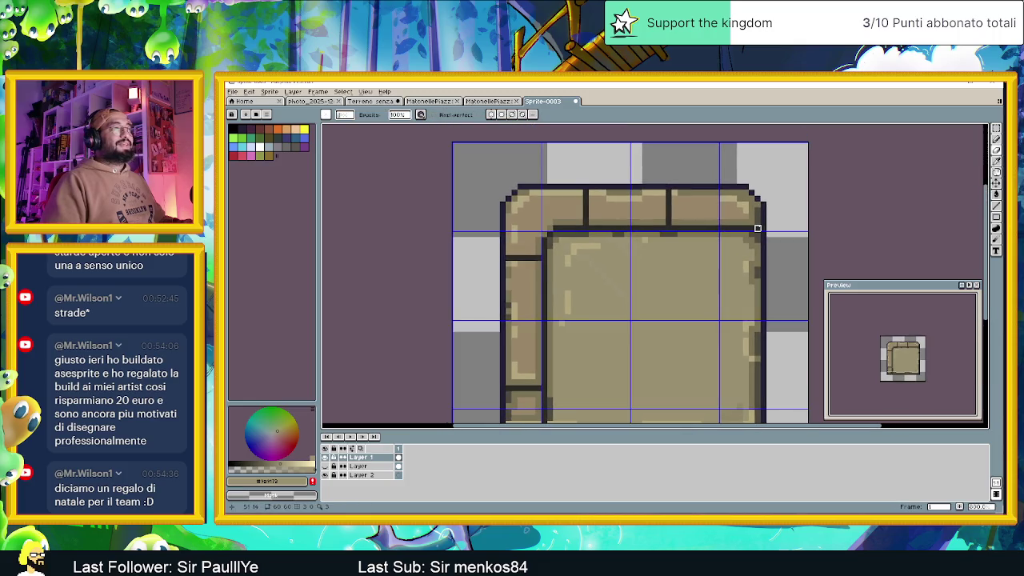
pyautogui.moveTo(757, 229); pyautogui.dragTo(574, 229)
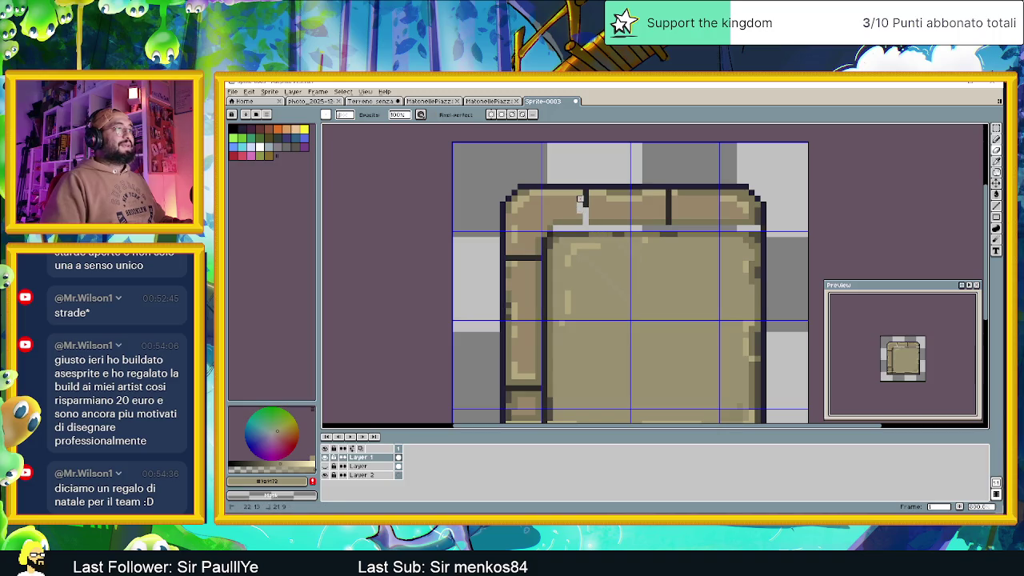
pyautogui.hotkey('ctrl', 'z')
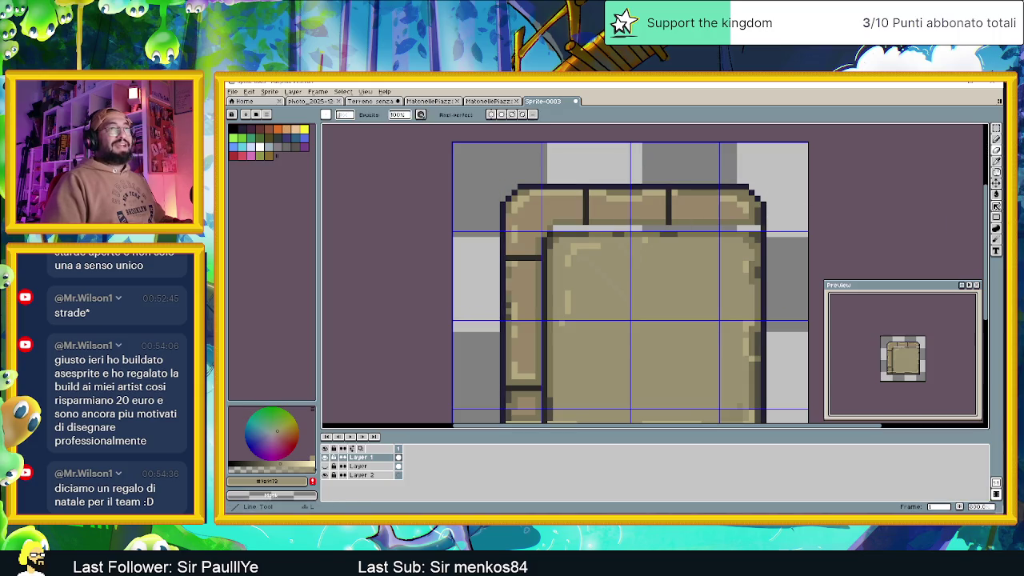
# Draw light straight lines over two top brick dividers and one left-border divider.
pyautogui.click(996, 206)
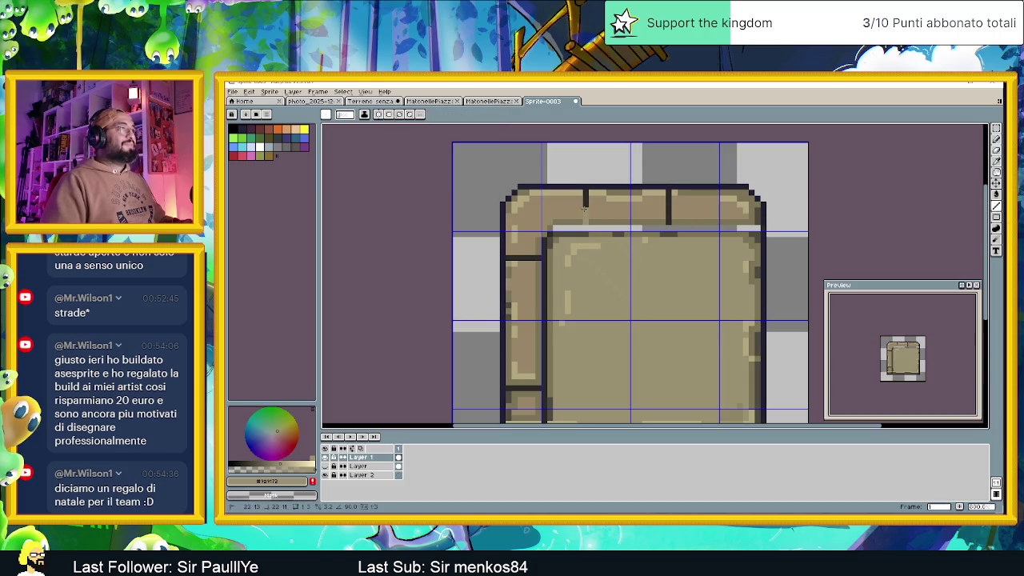
pyautogui.moveTo(584, 193); pyautogui.dragTo(585, 228)
pyautogui.moveTo(667, 192); pyautogui.dragTo(667, 225)
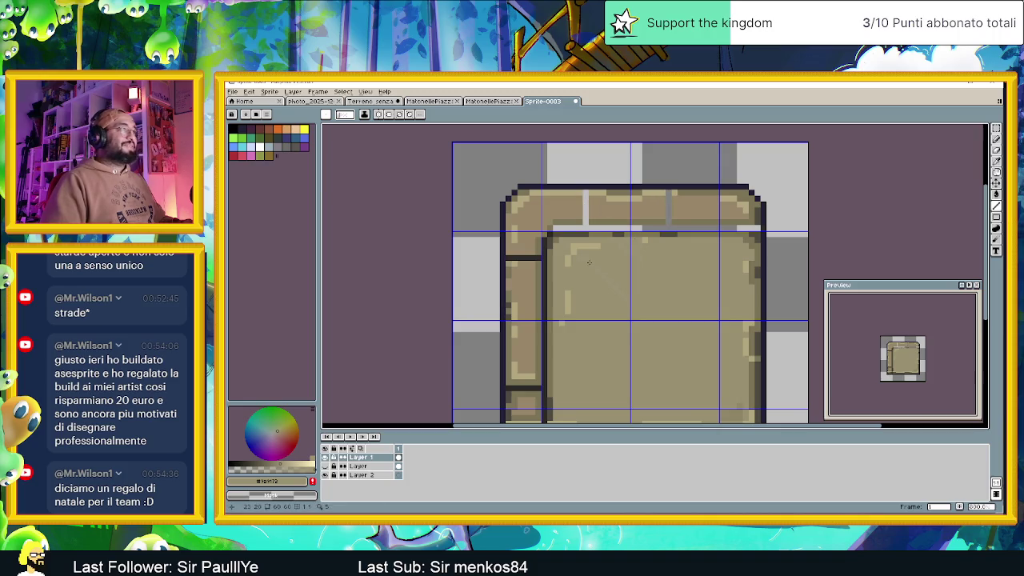
pyautogui.moveTo(510, 256)
pyautogui.mouseDown()
pyautogui.moveTo(532, 258)
pyautogui.moveTo(577, 186)
pyautogui.moveTo(569, 364)
pyautogui.mouseUp()
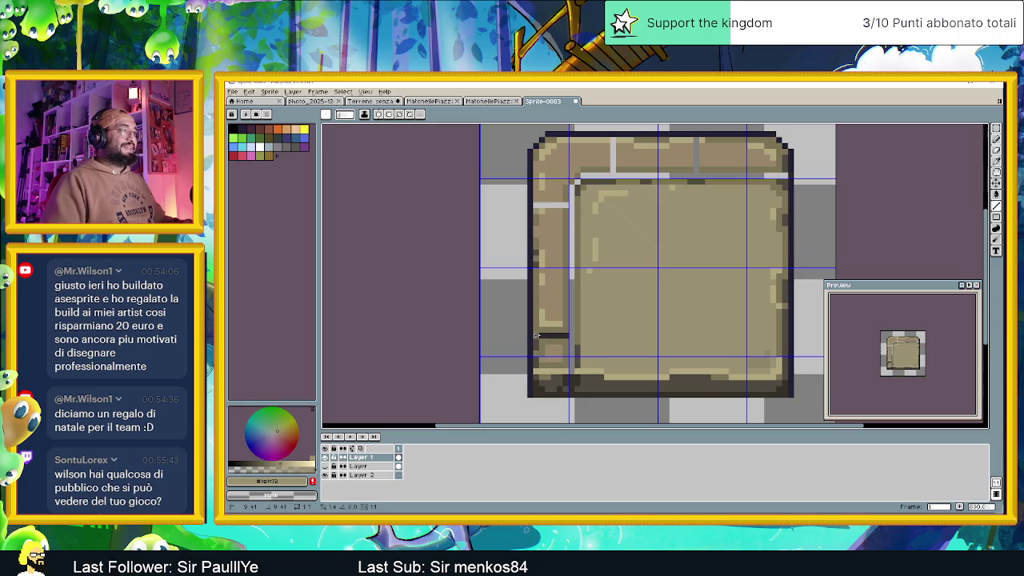
pyautogui.scroll(-1, 646, 313)
pyautogui.scroll(-1, 646, 312)
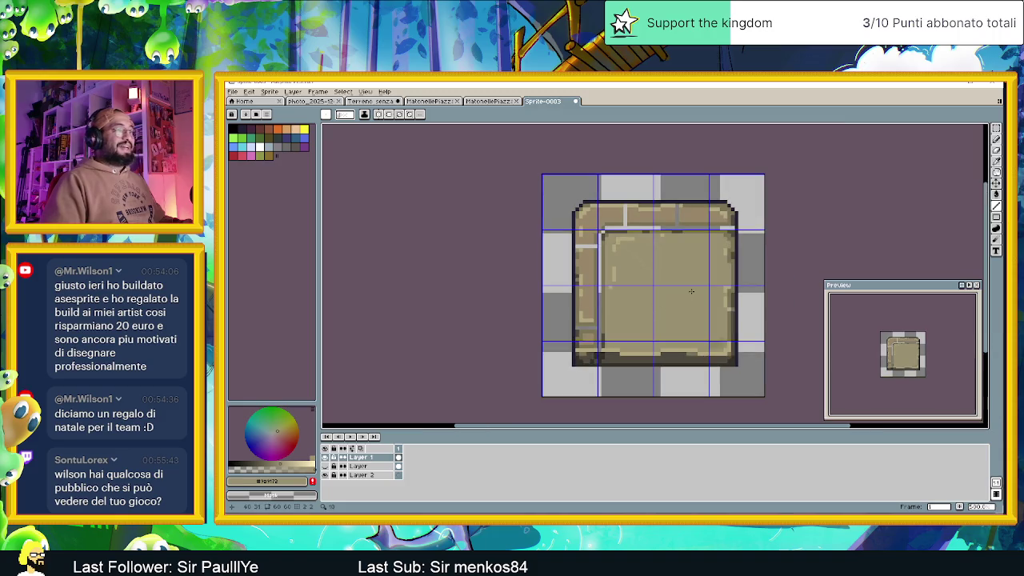
pyautogui.hscroll(2, 633, 304)
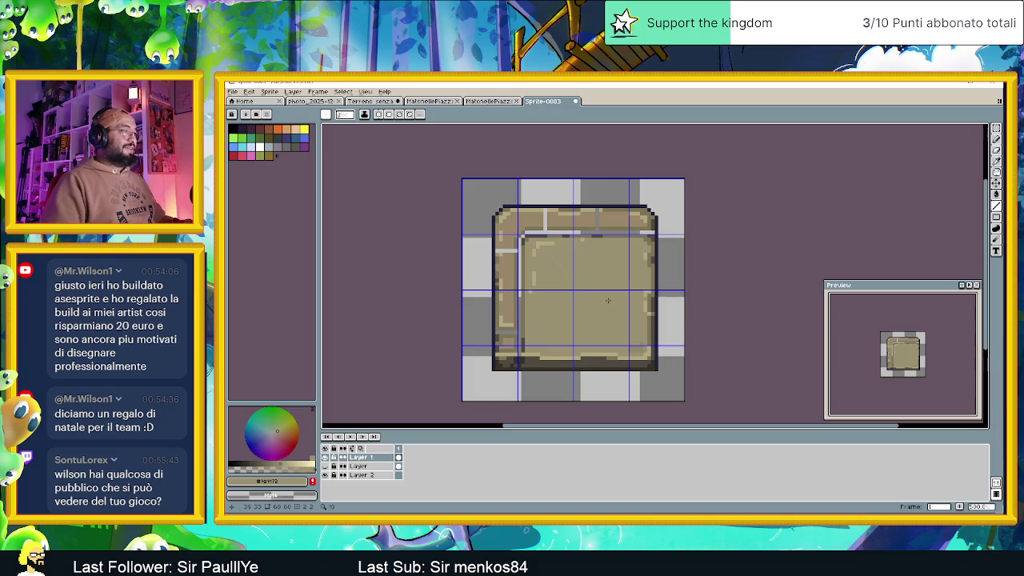
pyautogui.scroll(1, 607, 300)
pyautogui.scroll(1, 604, 304)
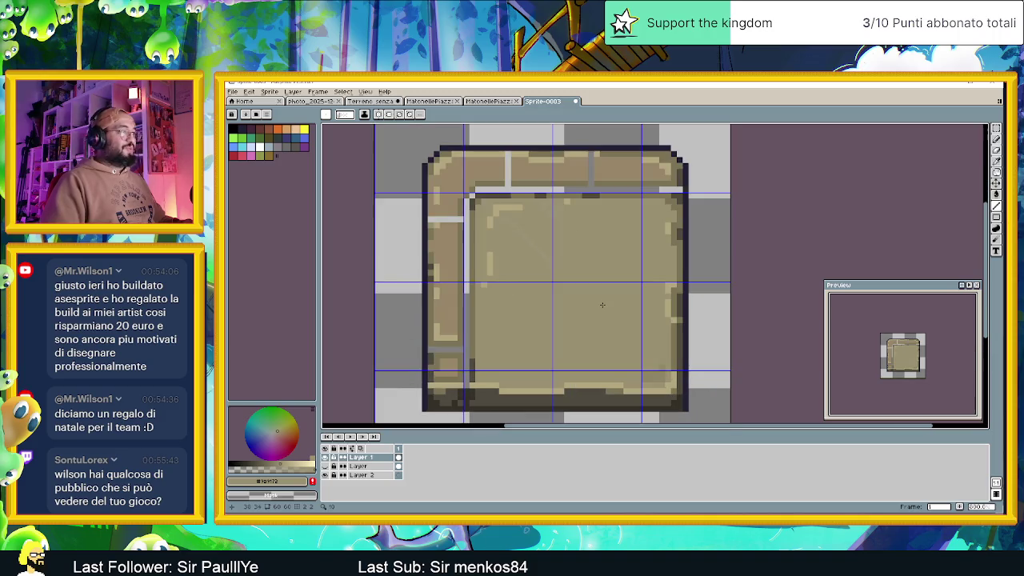
pyautogui.moveTo(565, 324); pyautogui.dragTo(580, 312)
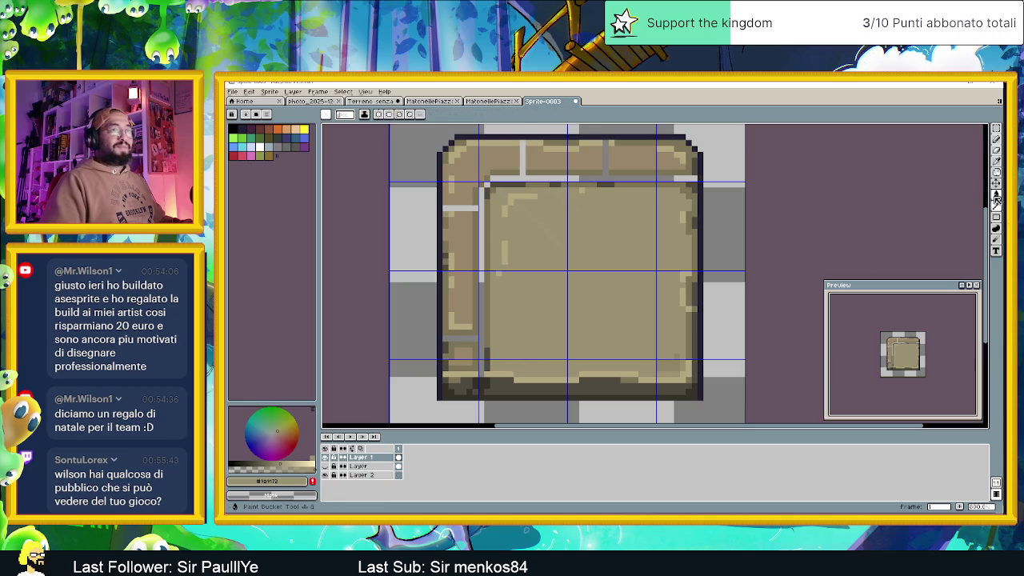
# Flood-fill the left column's inner pixels and the top inner border segments with beige.
pyautogui.click(997, 195)
pyautogui.click(483, 300)
pyautogui.click(486, 359)
pyautogui.click(503, 180)
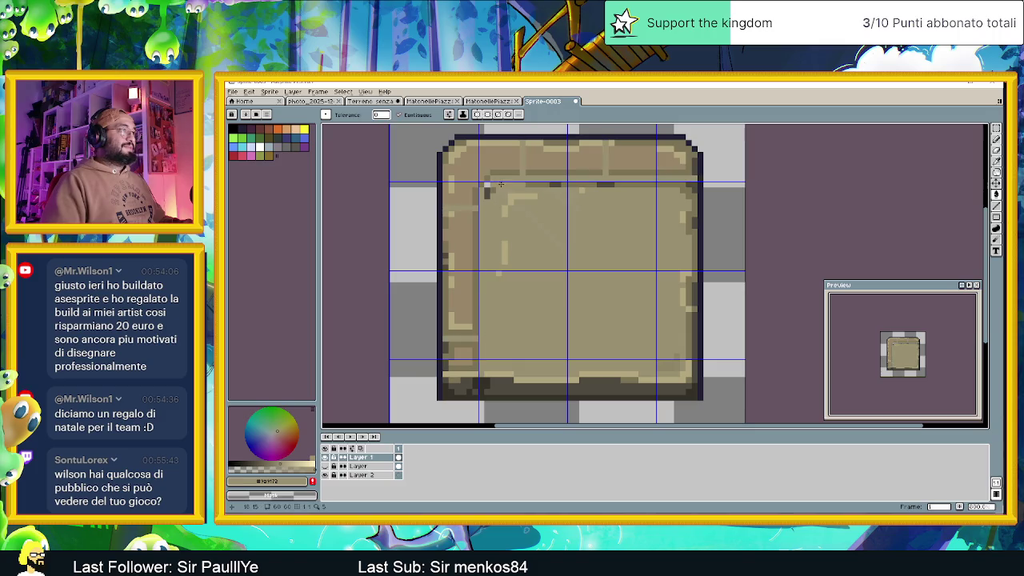
pyautogui.click(556, 185)
pyautogui.click(578, 185)
pyautogui.click(619, 185)
pyautogui.click(607, 185)
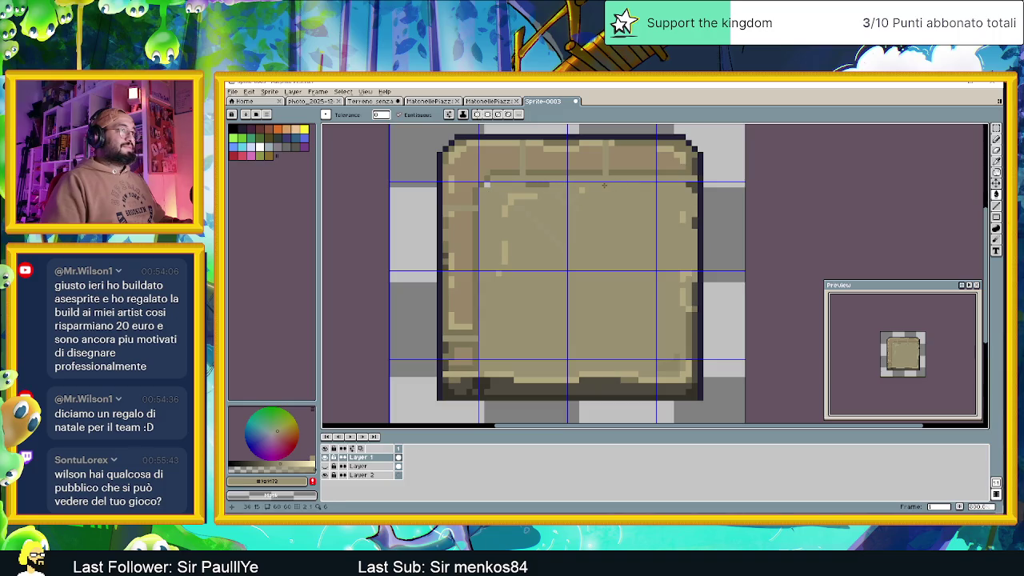
# Paint tan over the dark top line and the L-shaped highlight, then switch to Discord.
pyautogui.scroll(-1, 618, 261)
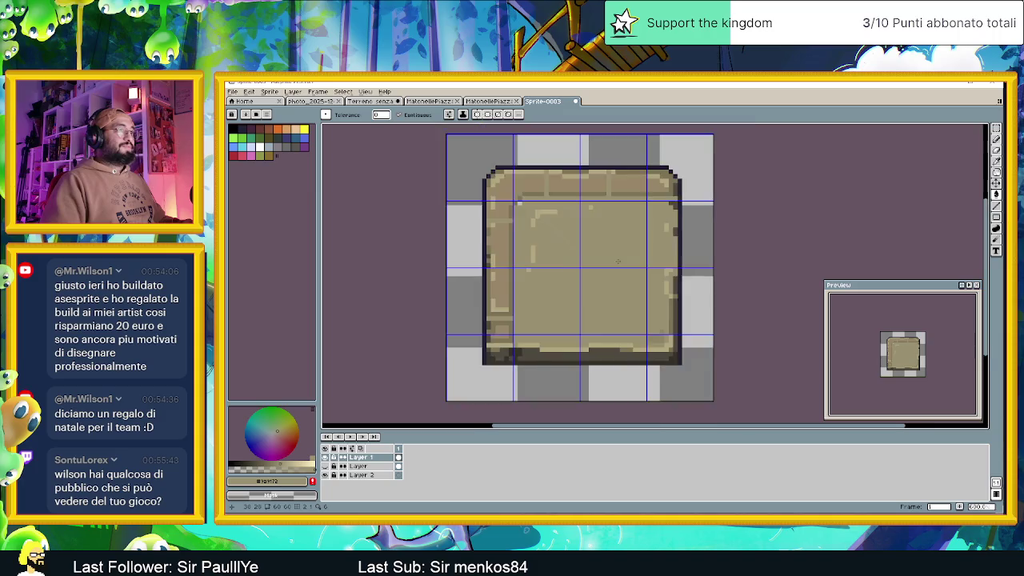
pyautogui.scroll(-1, 618, 261)
pyautogui.scroll(1, 582, 249)
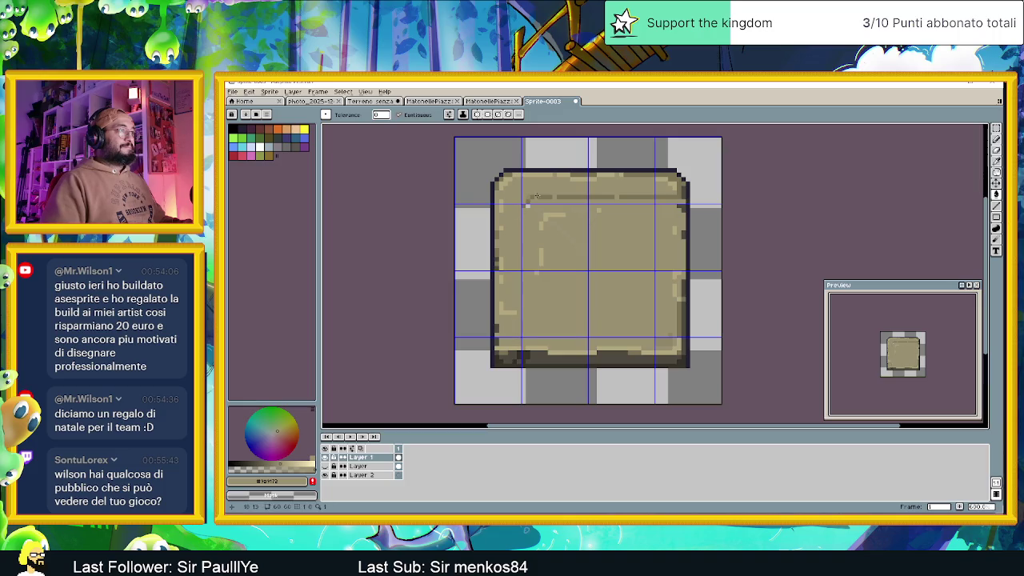
pyautogui.moveTo(551, 195); pyautogui.dragTo(645, 195)
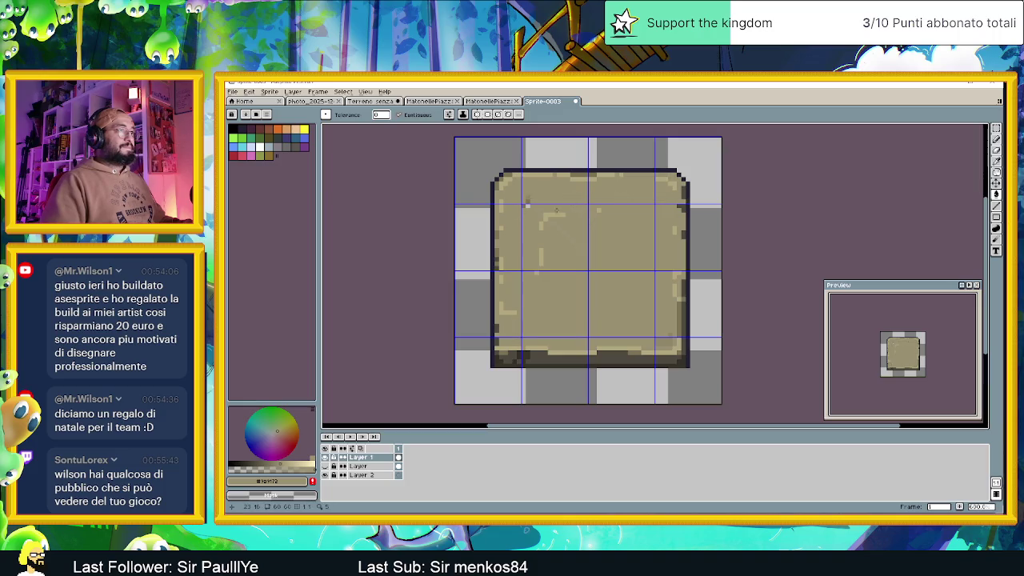
pyautogui.moveTo(564, 214)
pyautogui.mouseDown()
pyautogui.moveTo(541, 216)
pyautogui.moveTo(541, 226)
pyautogui.mouseUp()
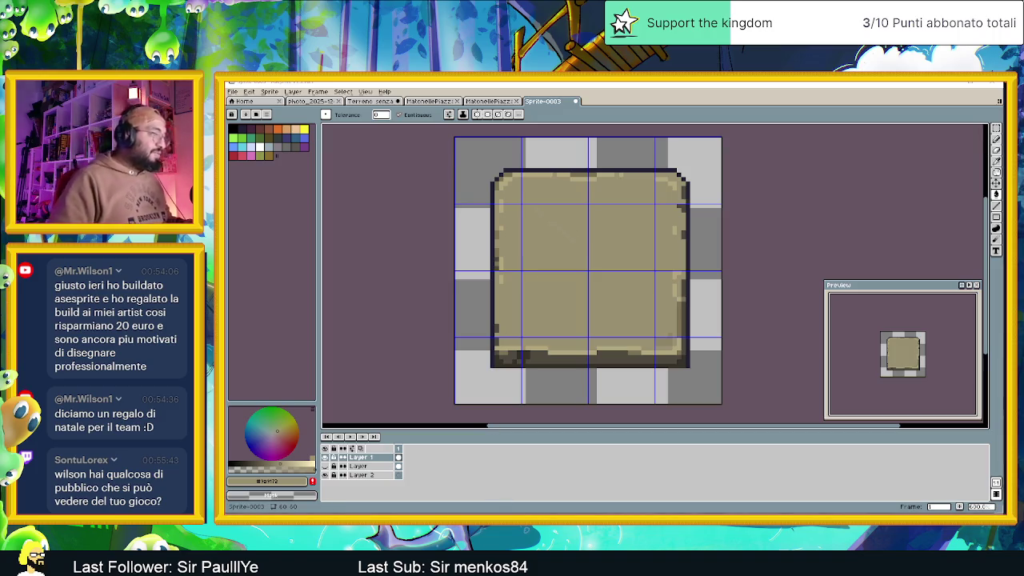
pyautogui.hotkey('alt', 'Tab')
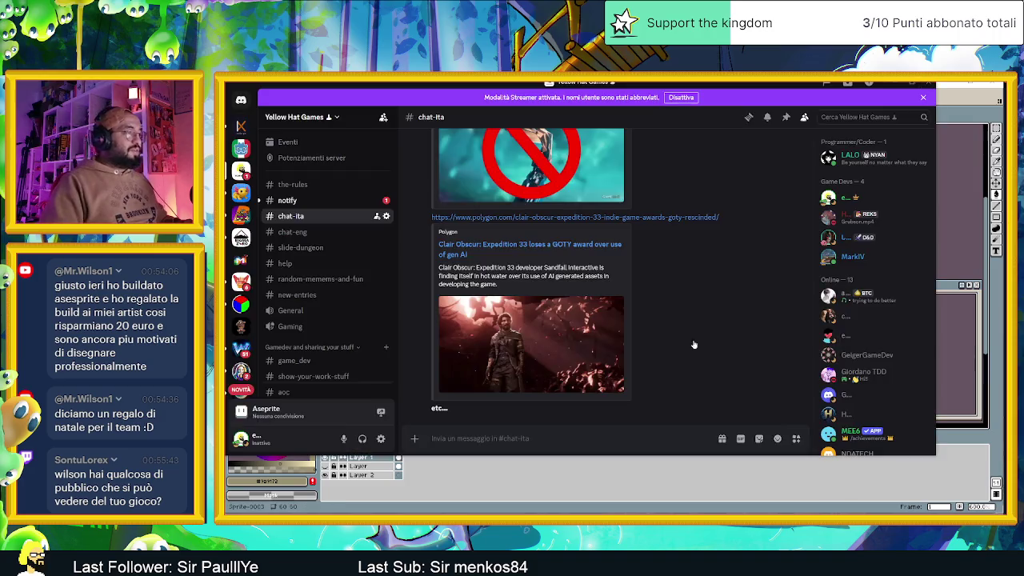
# Scroll through the chat and dismiss the Streamer Mode banner.
pyautogui.moveTo(608, 221)
pyautogui.scroll(-5, 645, 259)
pyautogui.scroll(-5, 646, 272)
pyautogui.scroll(-5, 646, 288)
pyautogui.scroll(-5, 648, 304)
pyautogui.scroll(-2, 649, 309)
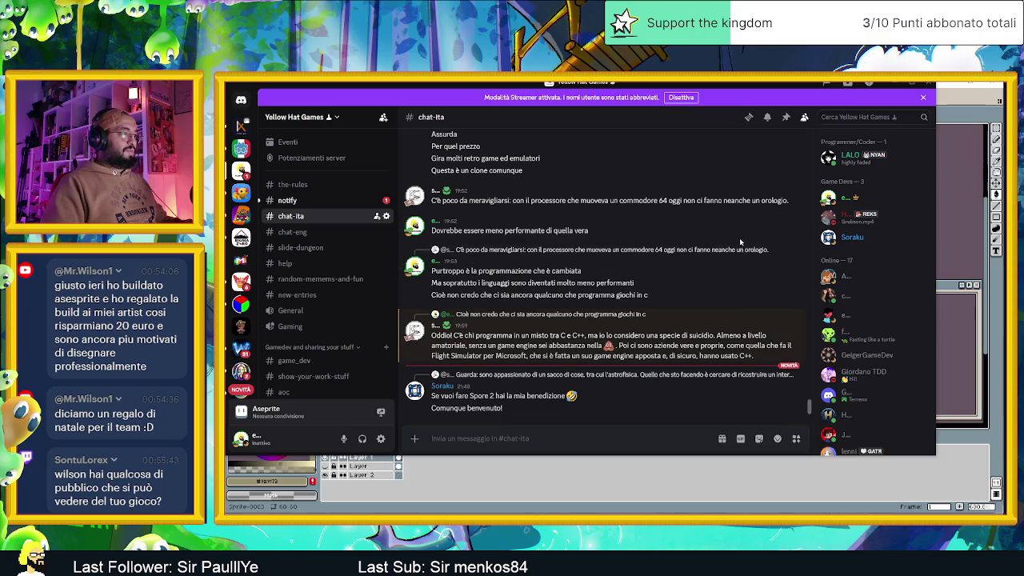
pyautogui.scroll(1, 792, 204)
pyautogui.scroll(-1, 804, 196)
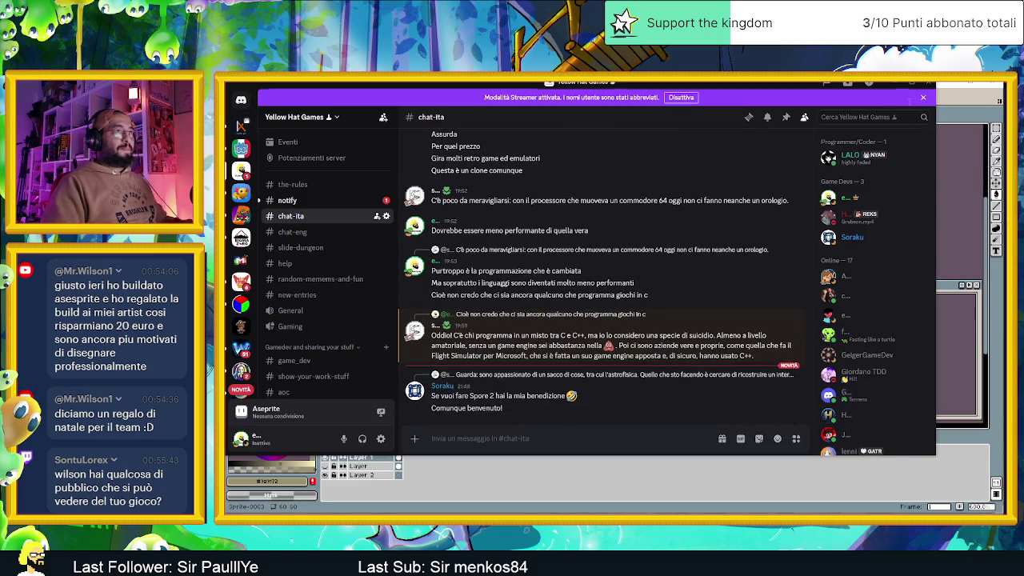
pyautogui.click(922, 97)
# Search the server for a member's @ handle, clear the empty search, and open the notify channel.
pyautogui.click(869, 100)
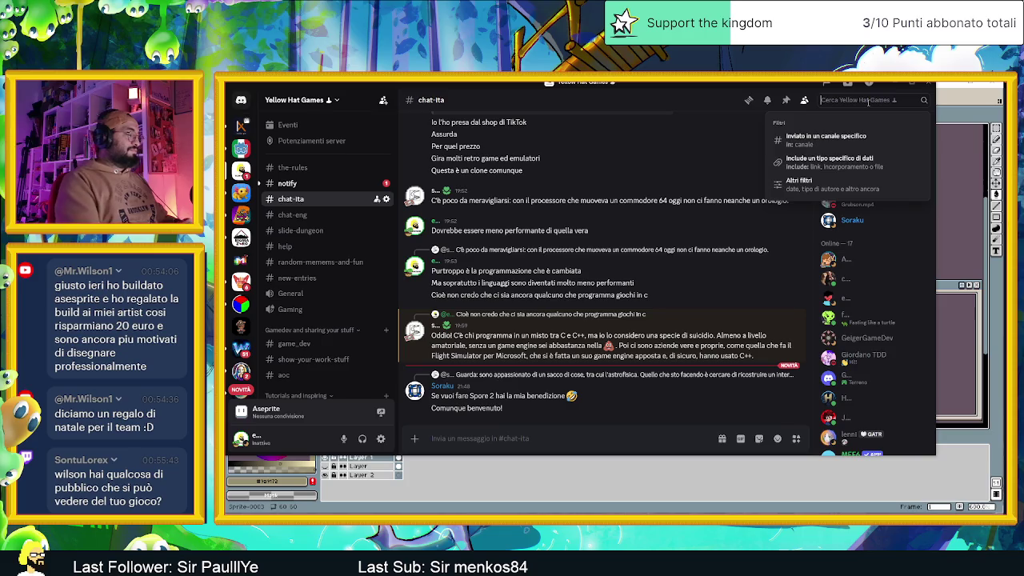
pyautogui.write('mrwi')
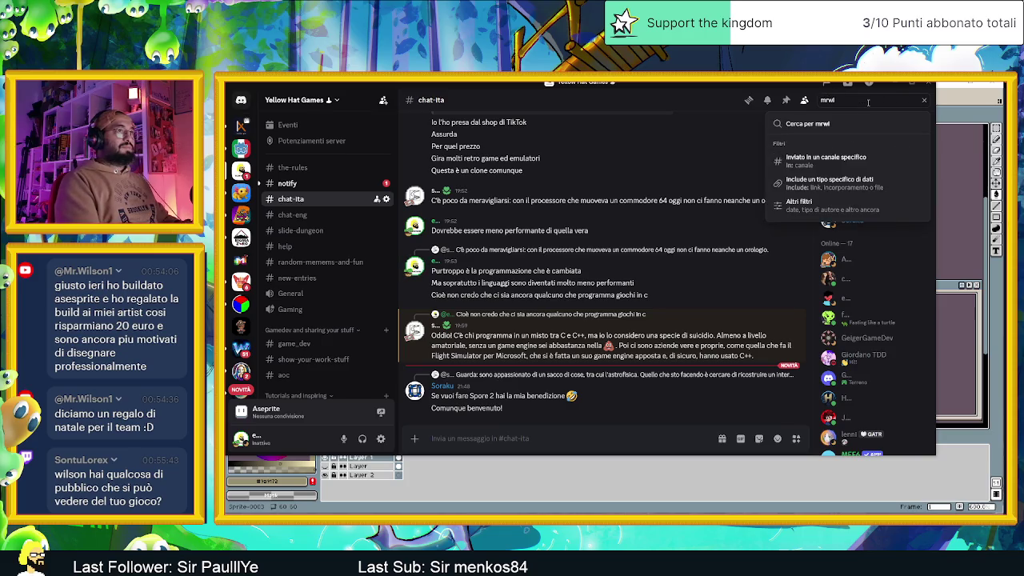
pyautogui.press('BackSpace')
pyautogui.press('BackSpace')
pyautogui.press('BackSpace')
pyautogui.press('BackSpace')
pyautogui.write('@m')
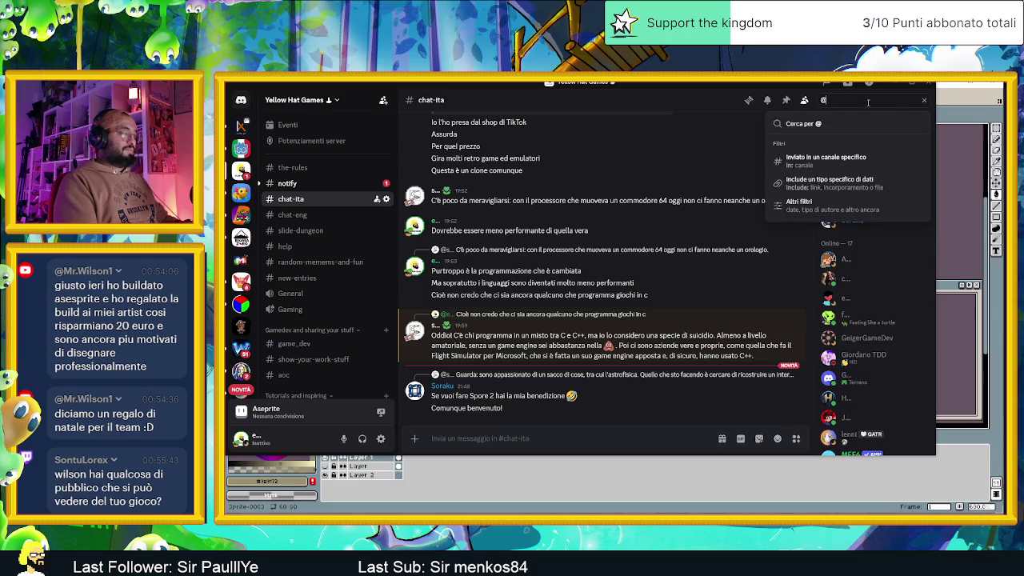
pyautogui.write('er')
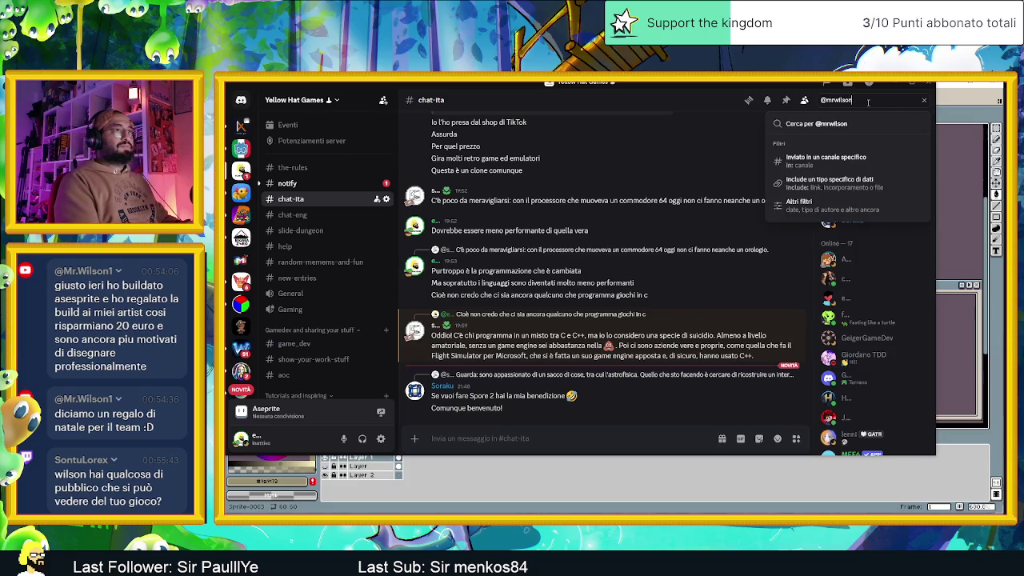
pyautogui.press('Return')
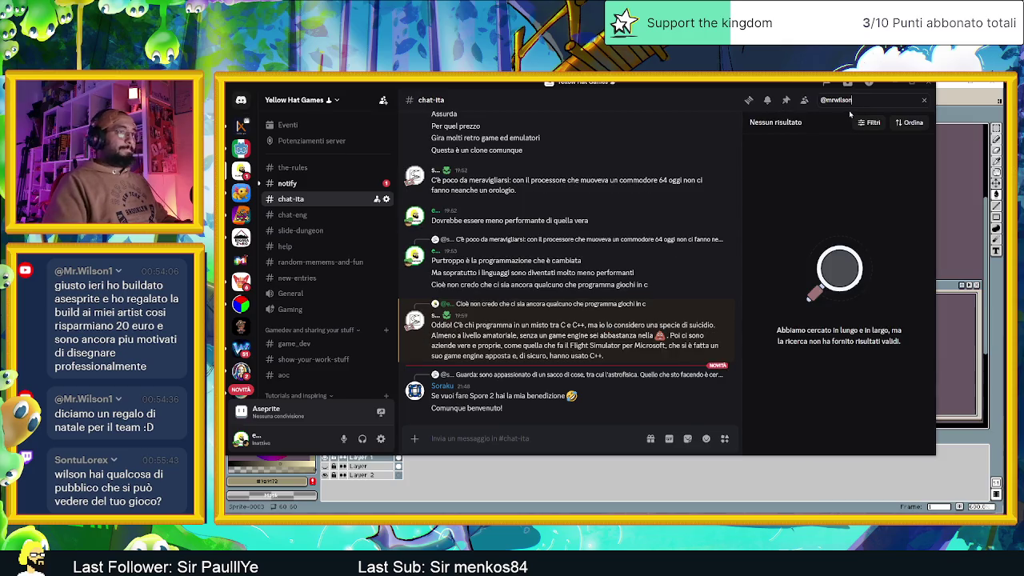
pyautogui.doubleClick(897, 100)
pyautogui.click(925, 101)
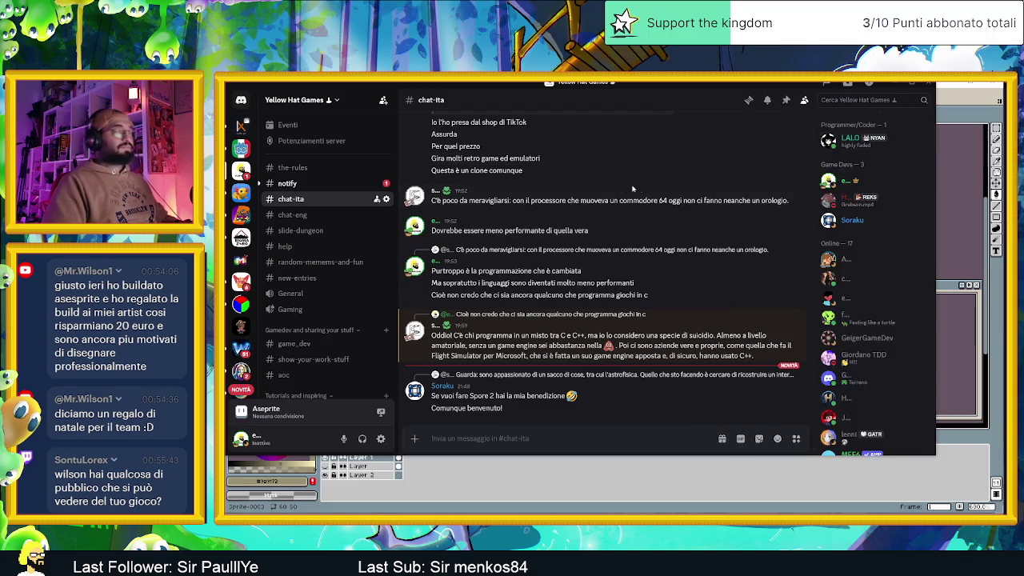
pyautogui.click(335, 189)
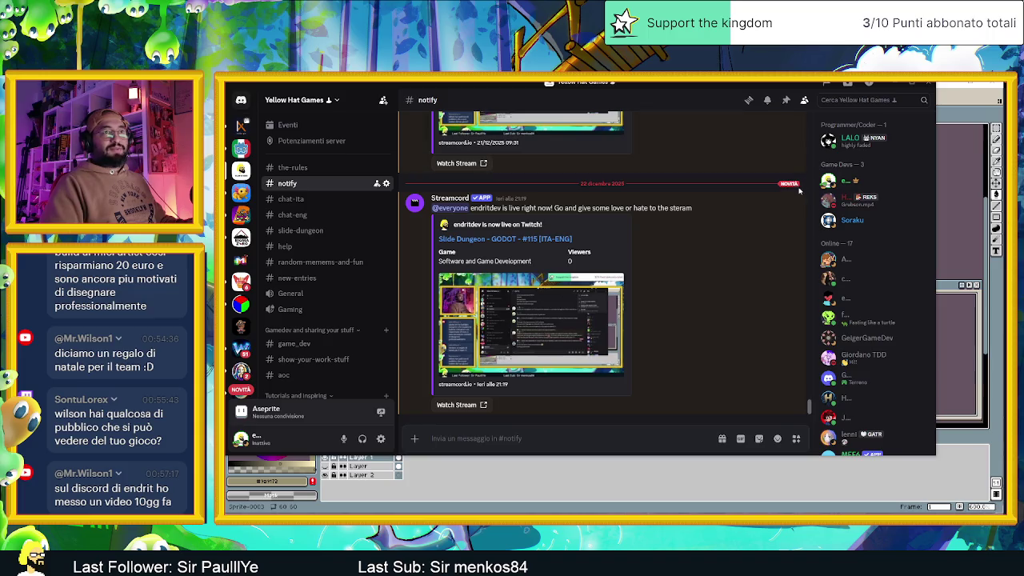
pyautogui.moveTo(608, 240)
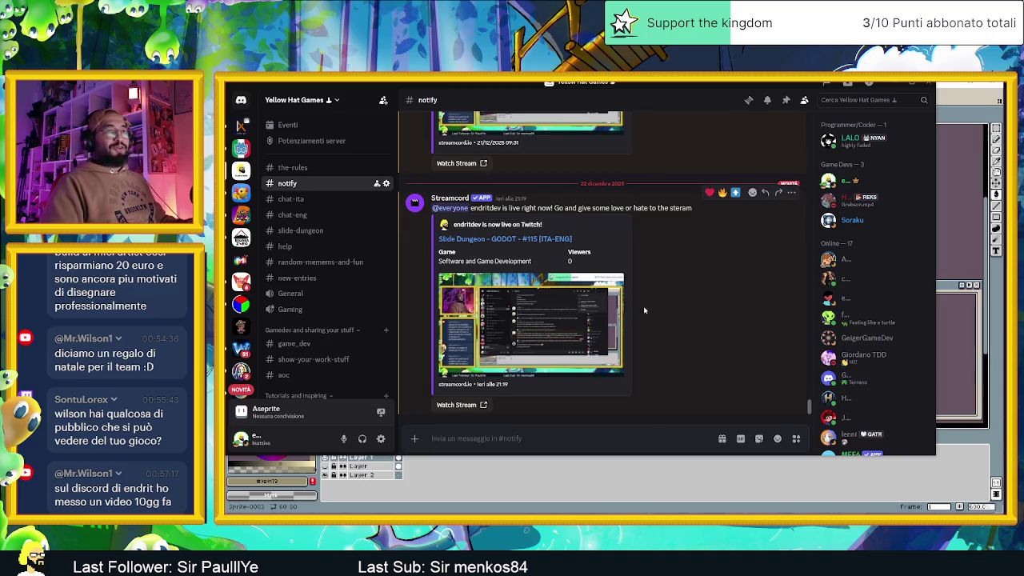
pyautogui.scroll(3, 614, 304)
pyautogui.scroll(3, 614, 304)
pyautogui.scroll(3, 686, 298)
pyautogui.scroll(3, 690, 298)
pyautogui.scroll(3, 689, 298)
pyautogui.scroll(2, 689, 298)
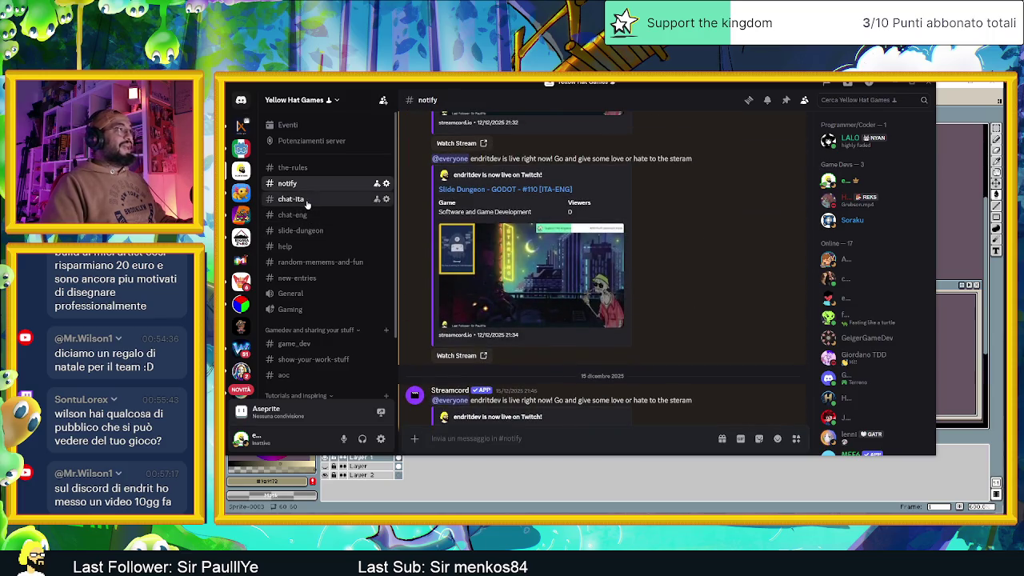
pyautogui.hotkey('alt', 'Down')
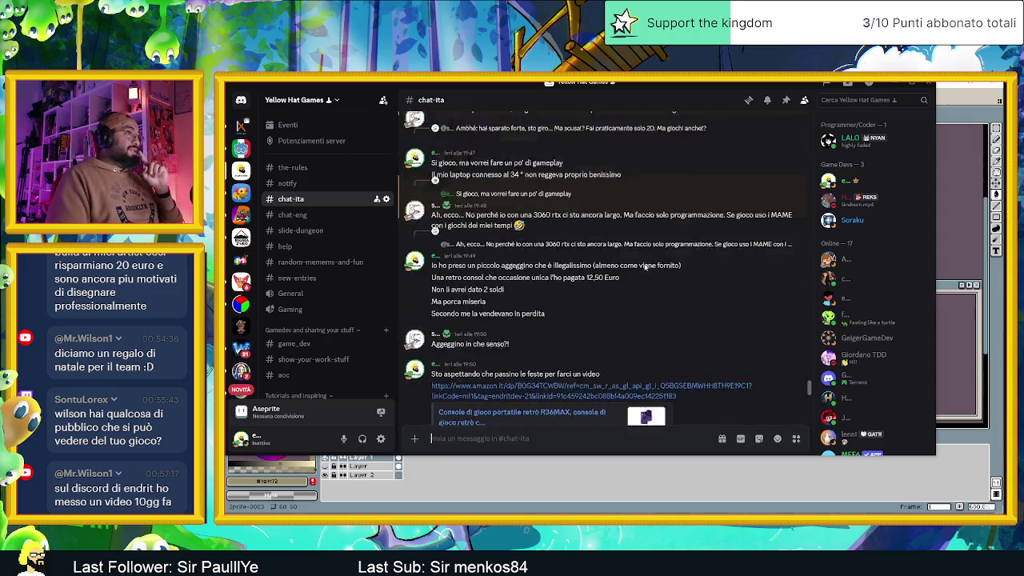
pyautogui.scroll(3, 651, 267)
pyautogui.scroll(3, 655, 267)
pyautogui.scroll(3, 658, 266)
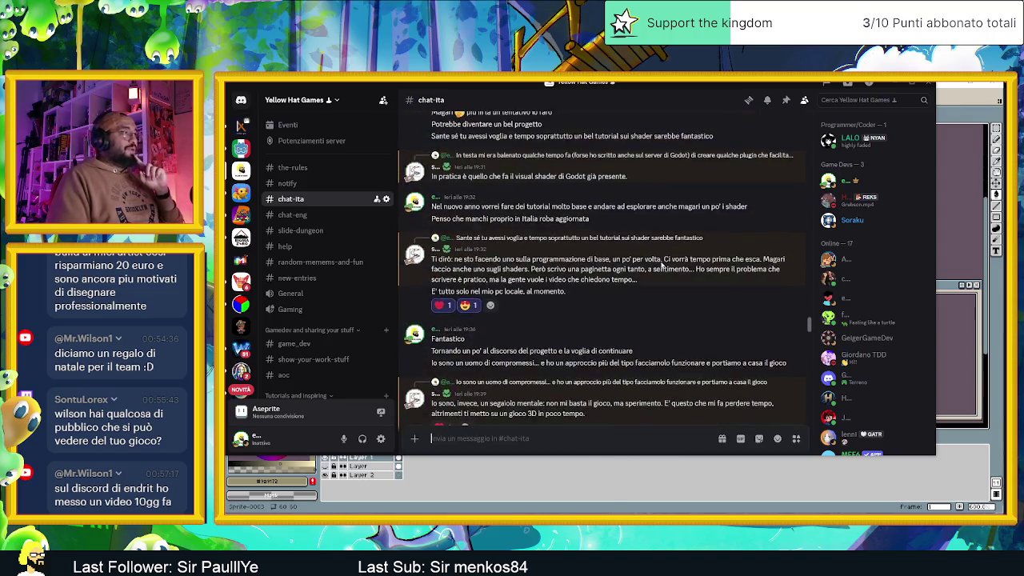
pyautogui.scroll(3, 662, 264)
pyautogui.scroll(3, 662, 265)
pyautogui.scroll(5, 661, 265)
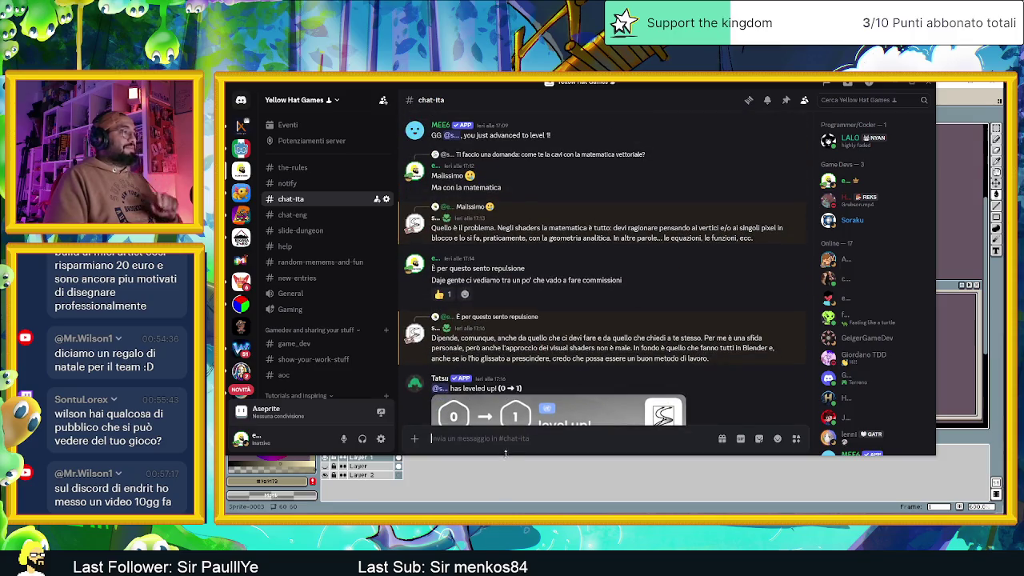
pyautogui.write('@m')
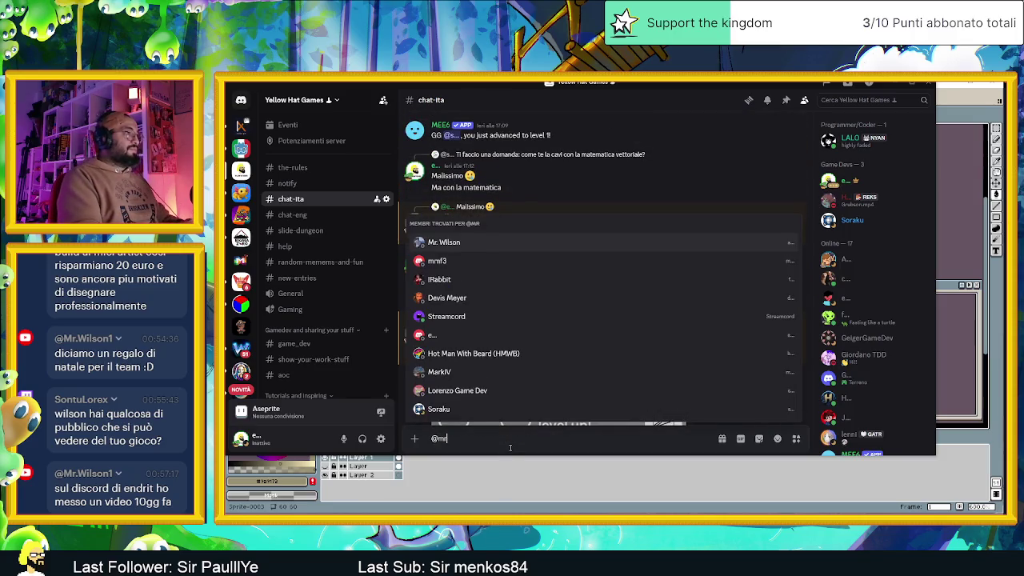
pyautogui.write('rw')
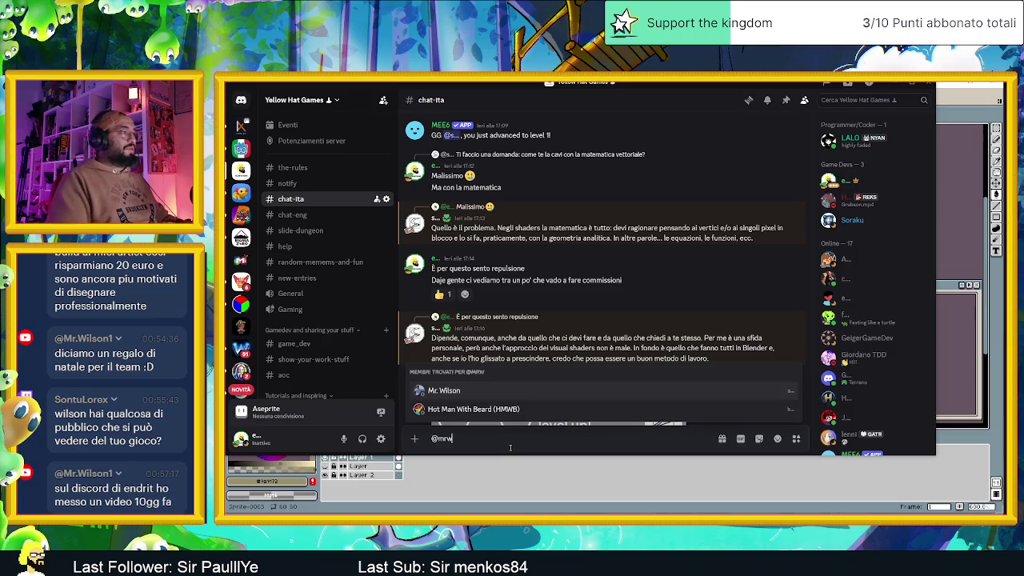
pyautogui.press('BackSpace')
pyautogui.press('BackSpace')
pyautogui.press('BackSpace')
pyautogui.press('BackSpace')
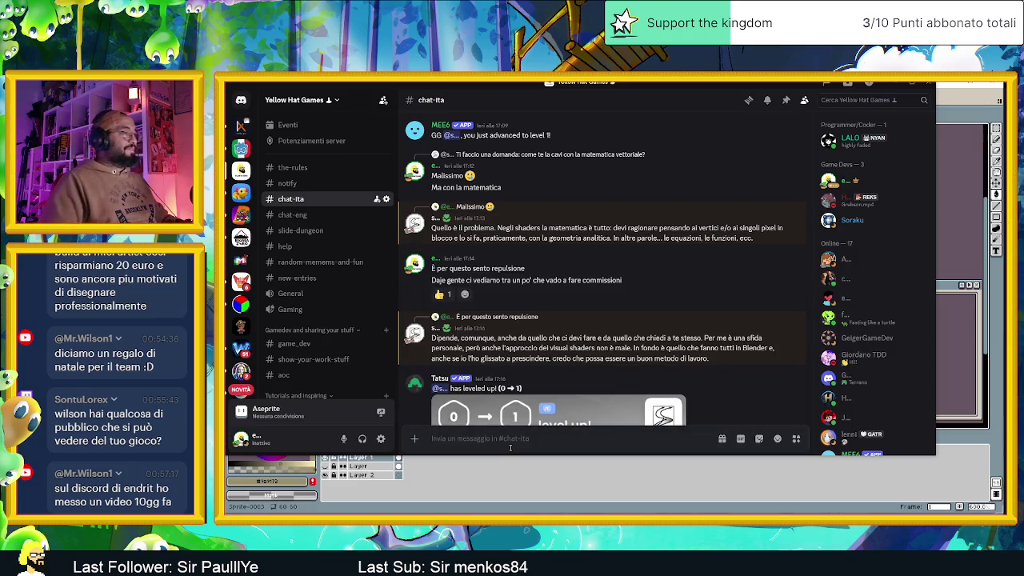
pyautogui.scroll(2, 618, 286)
pyautogui.scroll(3, 618, 287)
pyautogui.scroll(3, 617, 286)
pyautogui.scroll(3, 618, 286)
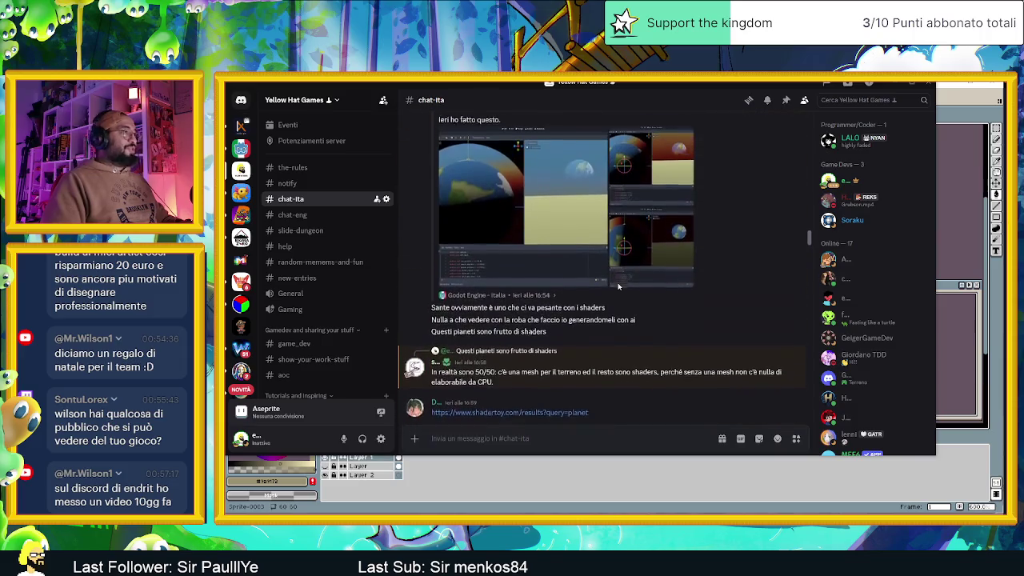
pyautogui.scroll(3, 618, 286)
pyautogui.scroll(3, 618, 287)
pyautogui.scroll(3, 618, 286)
pyautogui.scroll(3, 617, 286)
pyautogui.scroll(3, 618, 287)
pyautogui.scroll(3, 617, 287)
pyautogui.scroll(3, 618, 286)
pyautogui.scroll(3, 618, 286)
pyautogui.scroll(3, 618, 286)
pyautogui.scroll(3, 618, 287)
pyautogui.scroll(3, 618, 287)
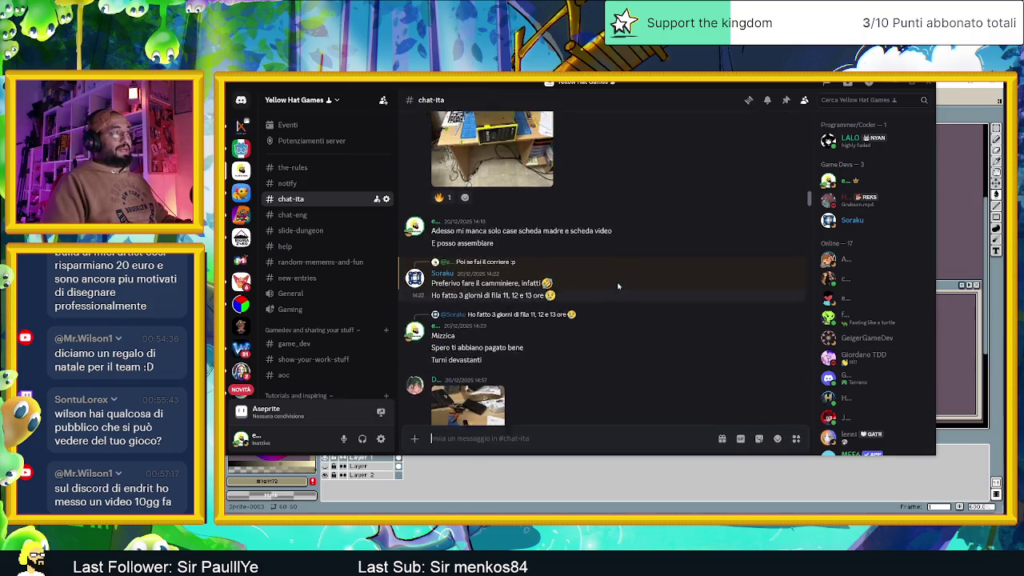
pyautogui.scroll(3, 618, 286)
pyautogui.scroll(3, 618, 287)
pyautogui.scroll(3, 618, 287)
pyautogui.scroll(3, 618, 287)
pyautogui.scroll(3, 617, 287)
pyautogui.scroll(2, 618, 286)
pyautogui.scroll(5, 617, 286)
pyautogui.scroll(5, 640, 280)
pyautogui.scroll(5, 680, 272)
pyautogui.scroll(5, 718, 259)
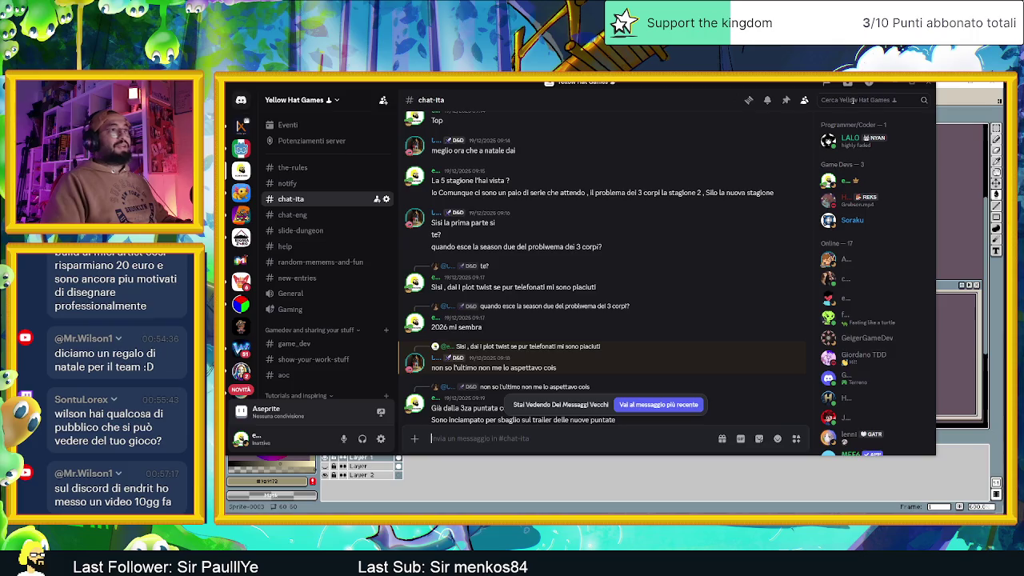
pyautogui.scroll(-1, 640, 336)
pyautogui.scroll(-5, 560, 400)
pyautogui.write('@')
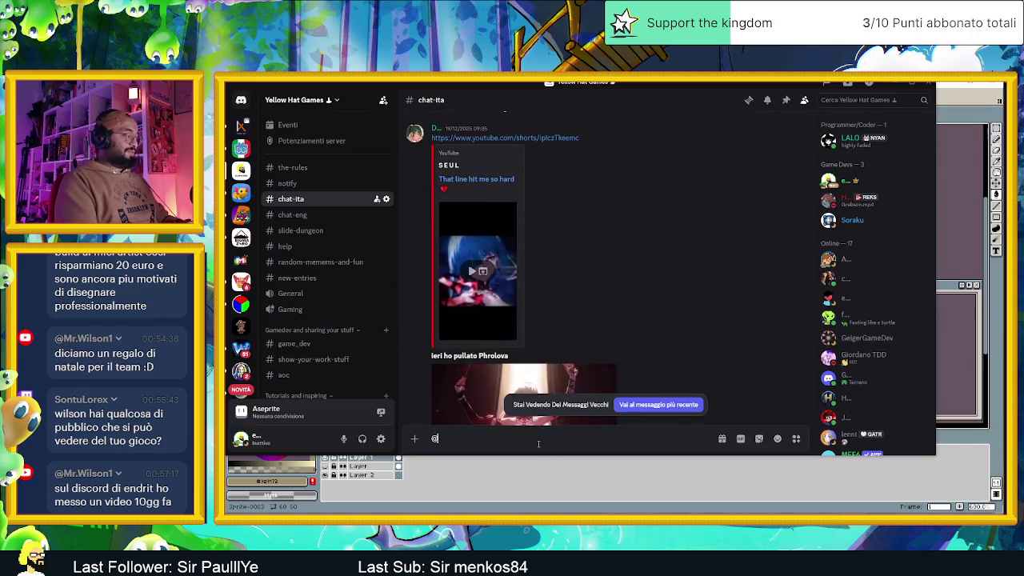
pyautogui.write('mr')
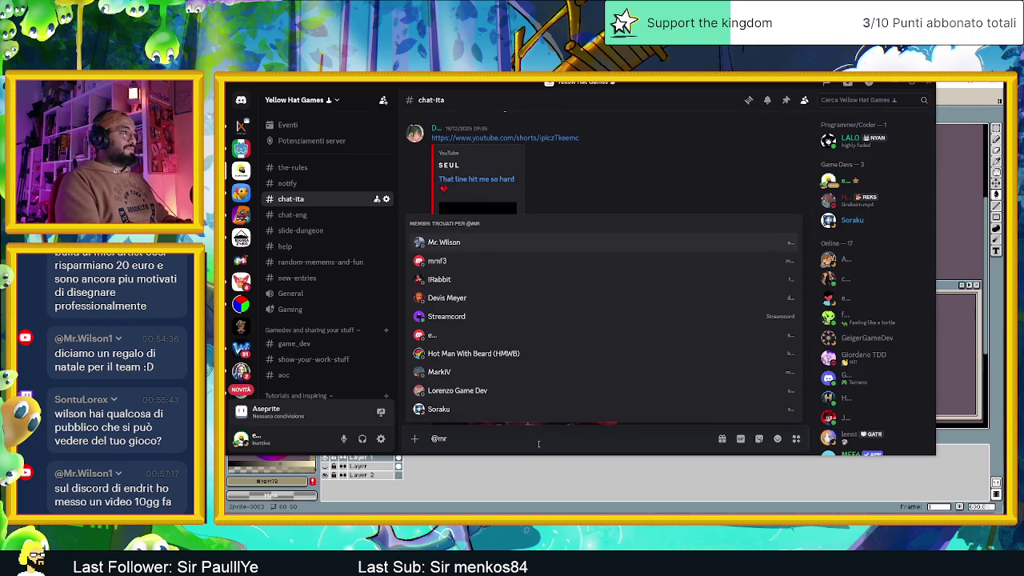
# Accept the member mention in the draft and search the server for that member's @ handle.
pyautogui.press('Return')
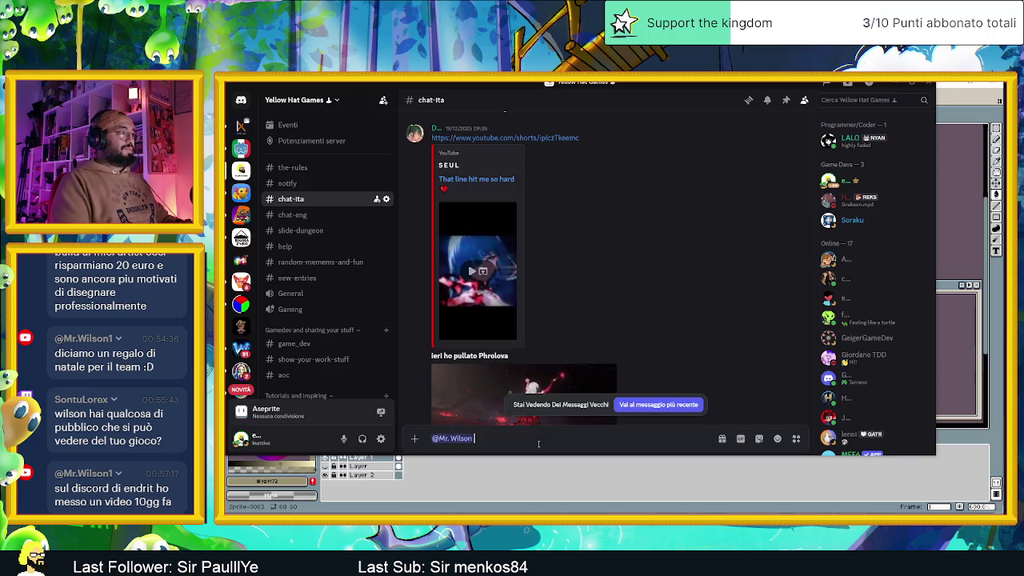
pyautogui.click(855, 99)
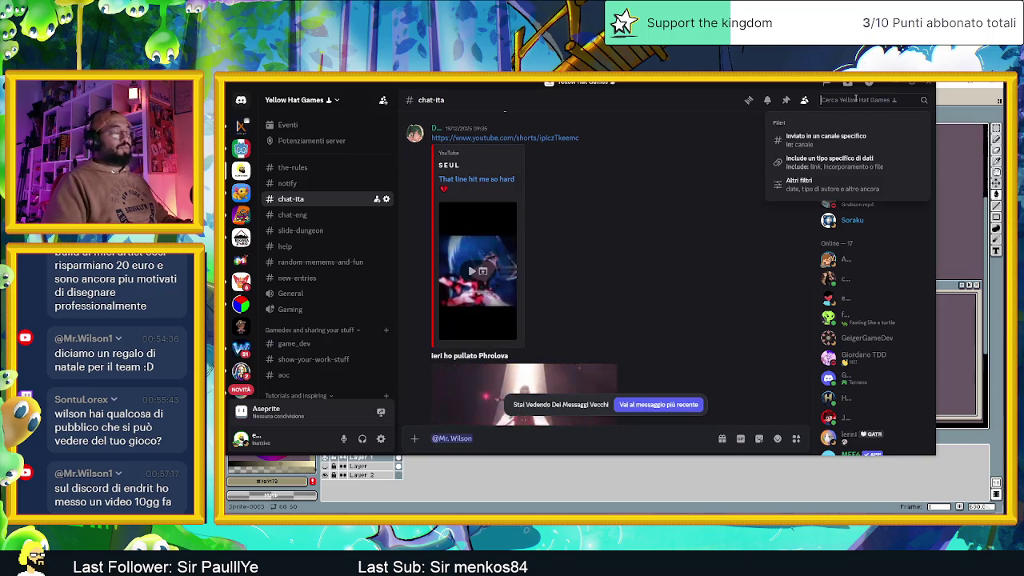
pyautogui.write('@mr.w')
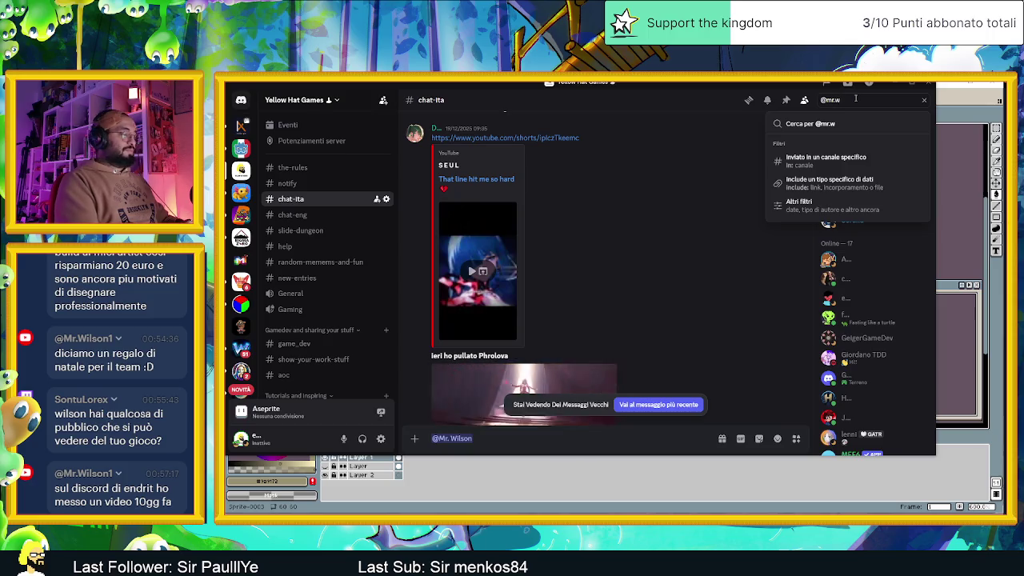
pyautogui.write('n')
pyautogui.press('Return')
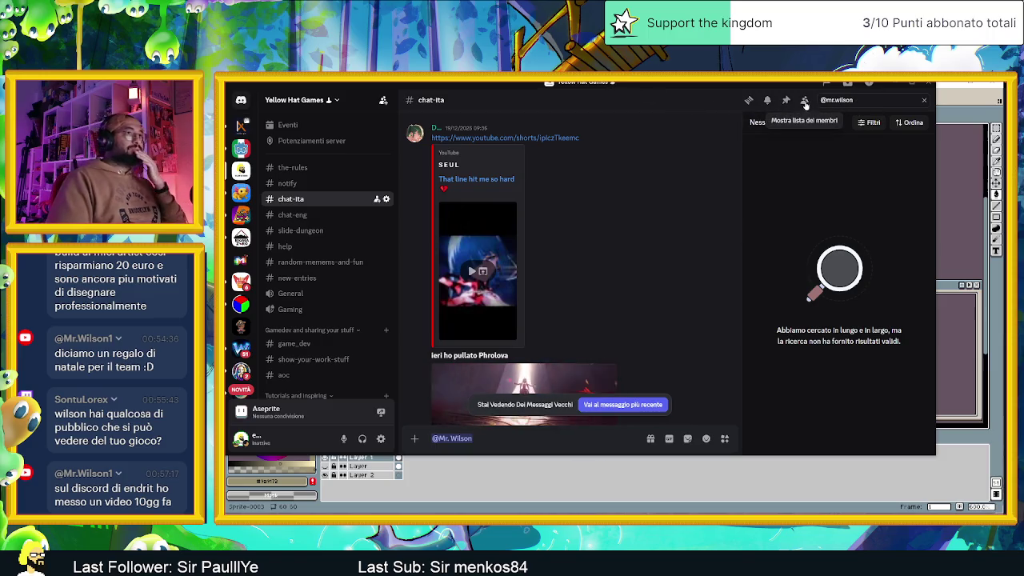
pyautogui.click(875, 125)
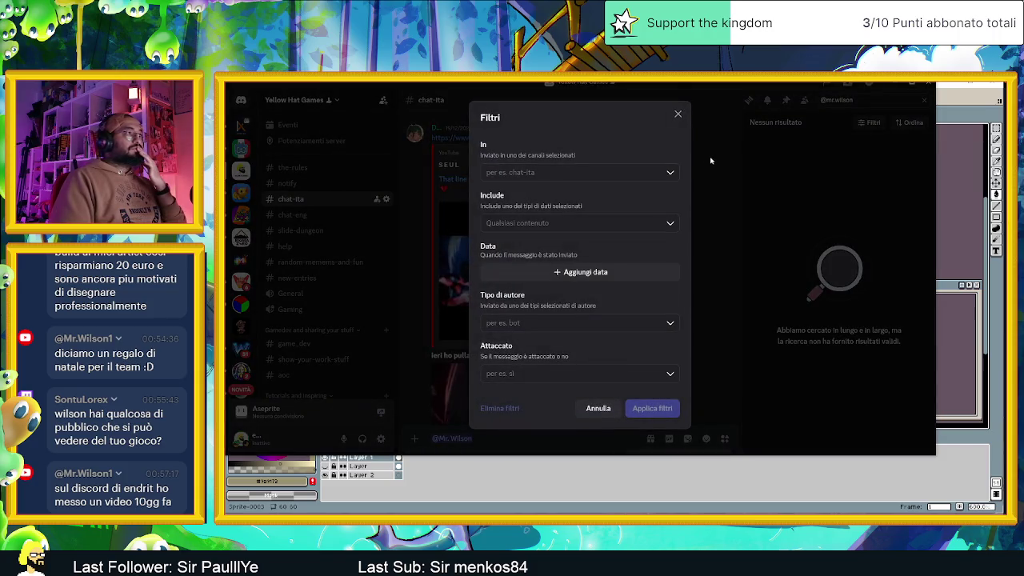
# Limit the search to the chat-ita channel and to user (utente) authors.
pyautogui.click(633, 171)
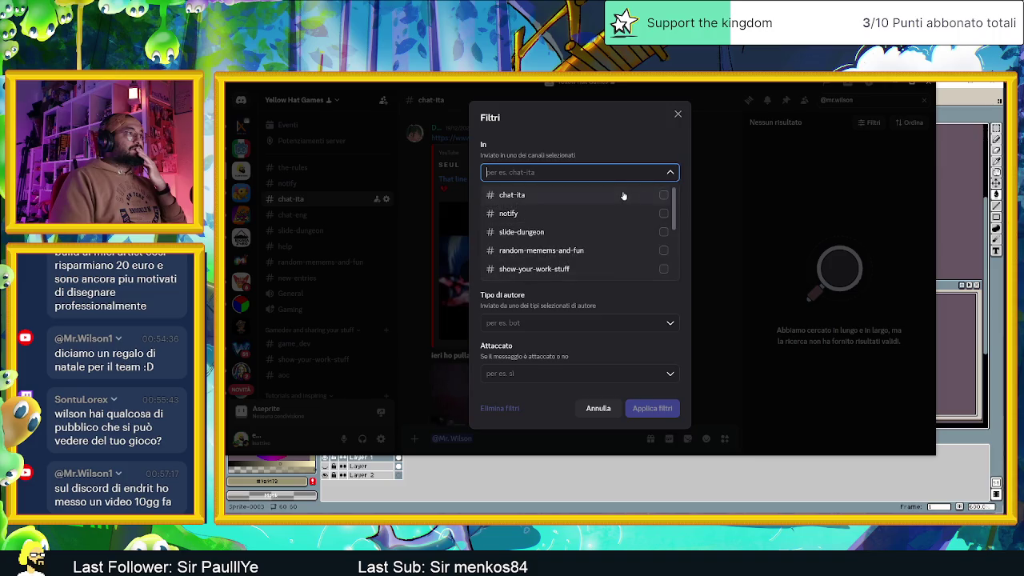
pyautogui.click(624, 195)
pyautogui.click(552, 145)
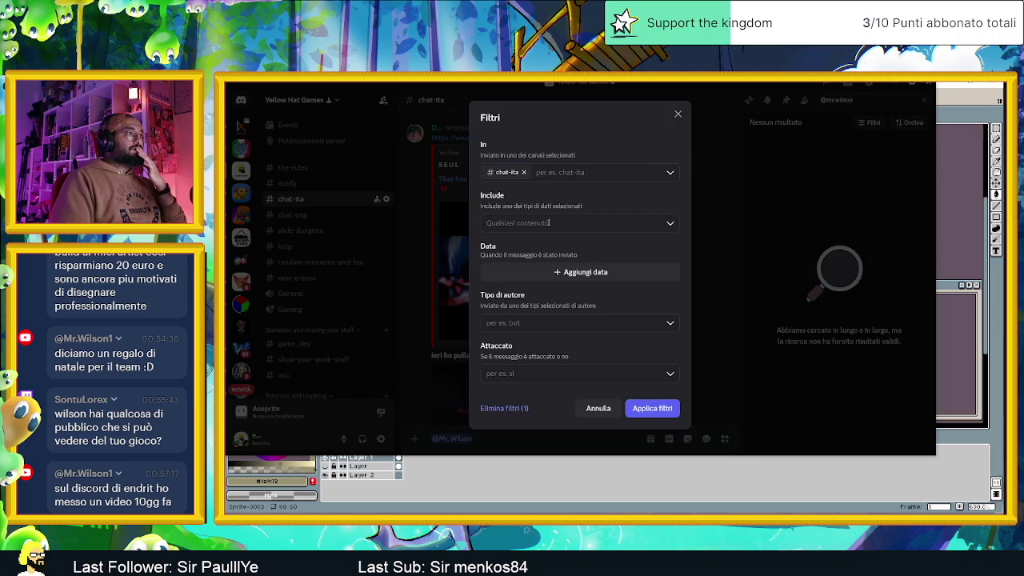
pyautogui.click(568, 323)
pyautogui.press('Down')
pyautogui.press('Return')
# Enter the member's username in the author filter and apply the filters.
pyautogui.write('mr-')
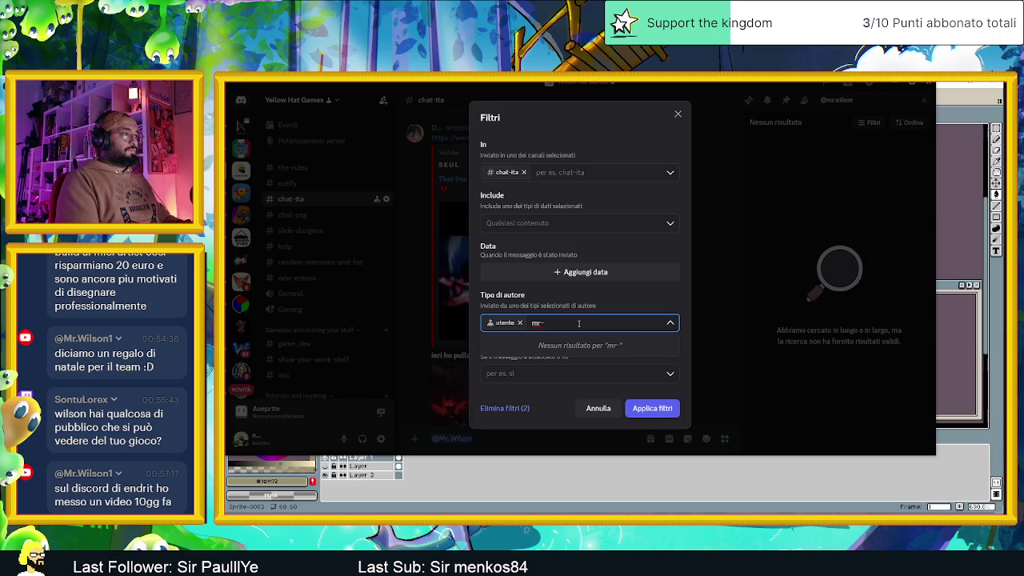
pyautogui.press('BackSpace')
pyautogui.write('@m')
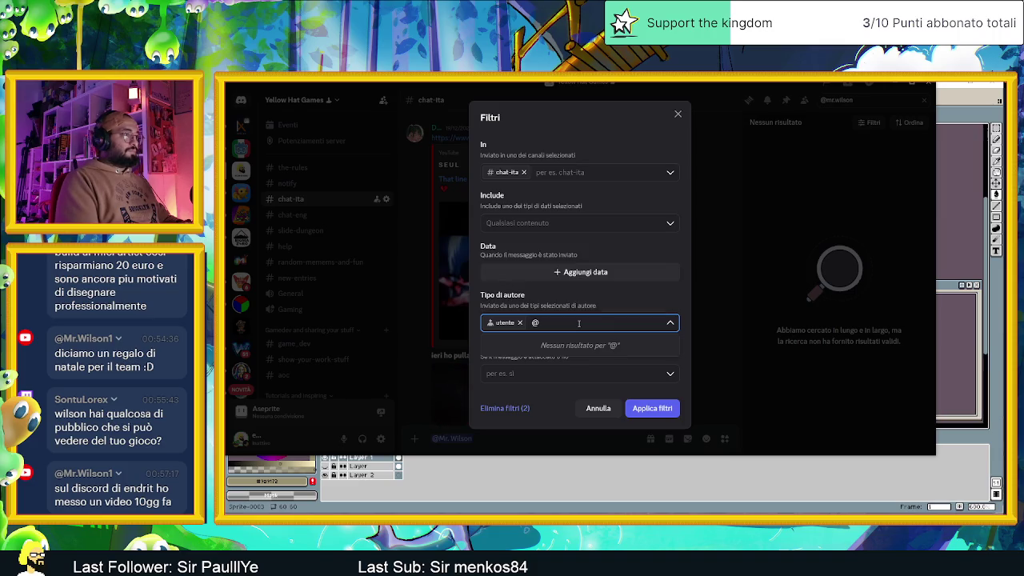
pyautogui.write('r')
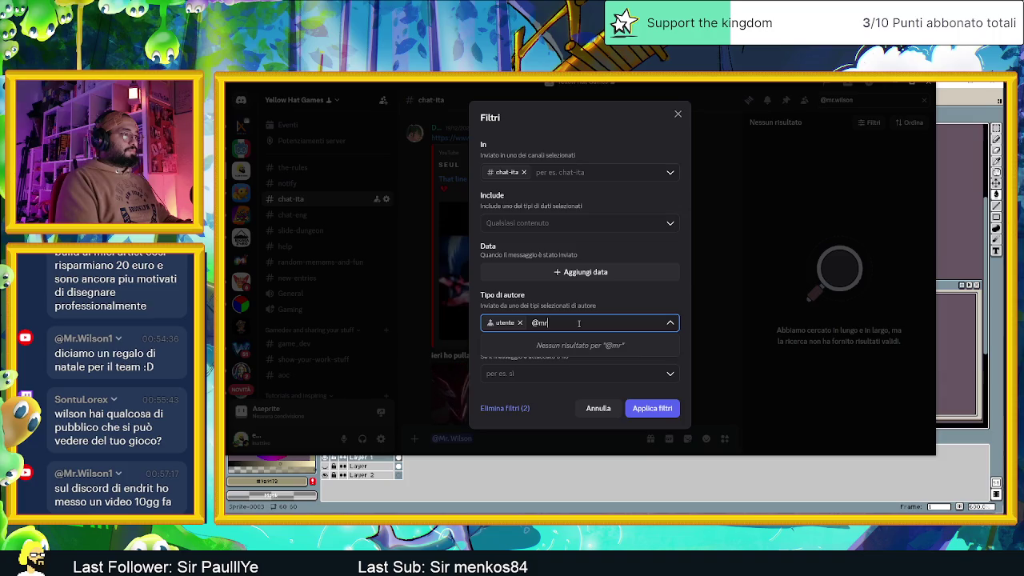
pyautogui.press('BackSpace')
pyautogui.write('m')
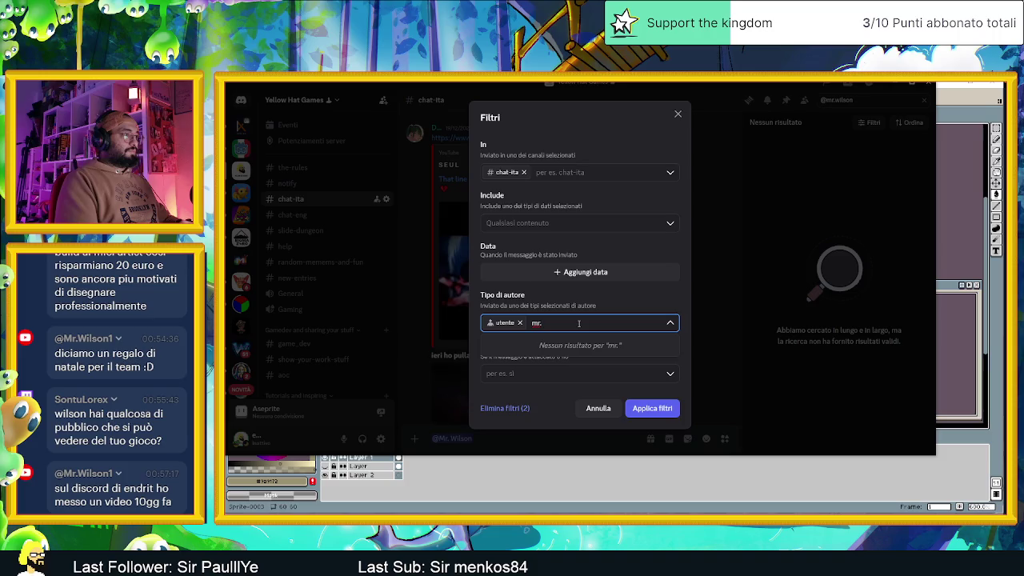
pyautogui.press('BackSpace')
pyautogui.press('BackSpace')
pyautogui.press('BackSpace')
pyautogui.click(512, 324)
pyautogui.click(509, 324)
pyautogui.click(506, 324)
pyautogui.click(503, 324)
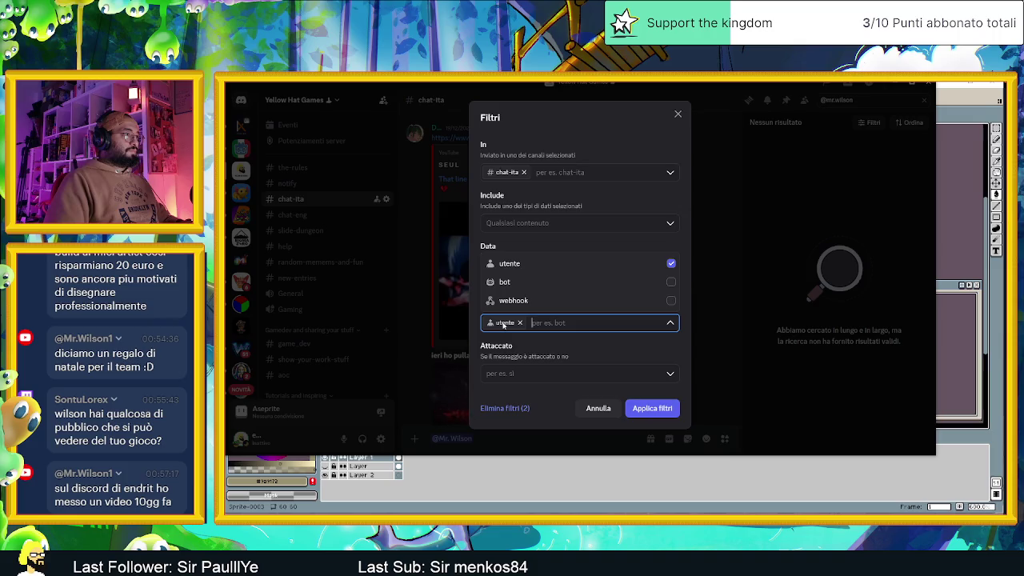
pyautogui.click(503, 324)
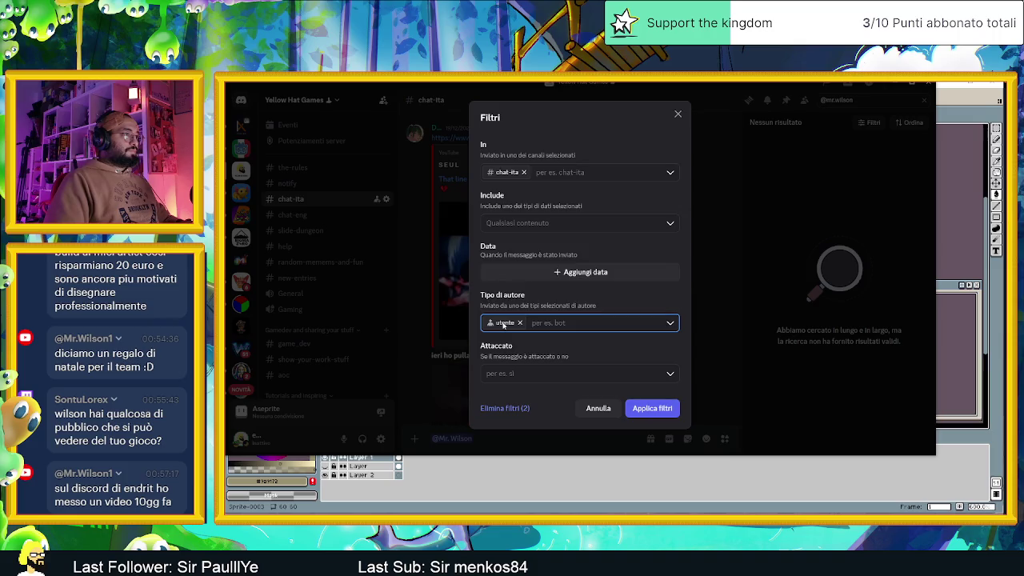
pyautogui.click(564, 324)
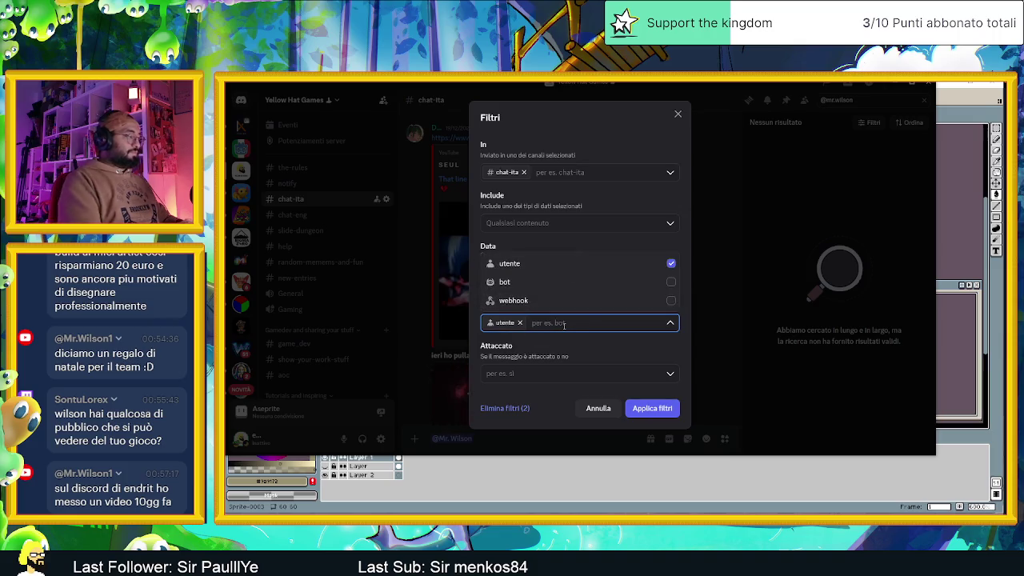
pyautogui.write('mrwoo')
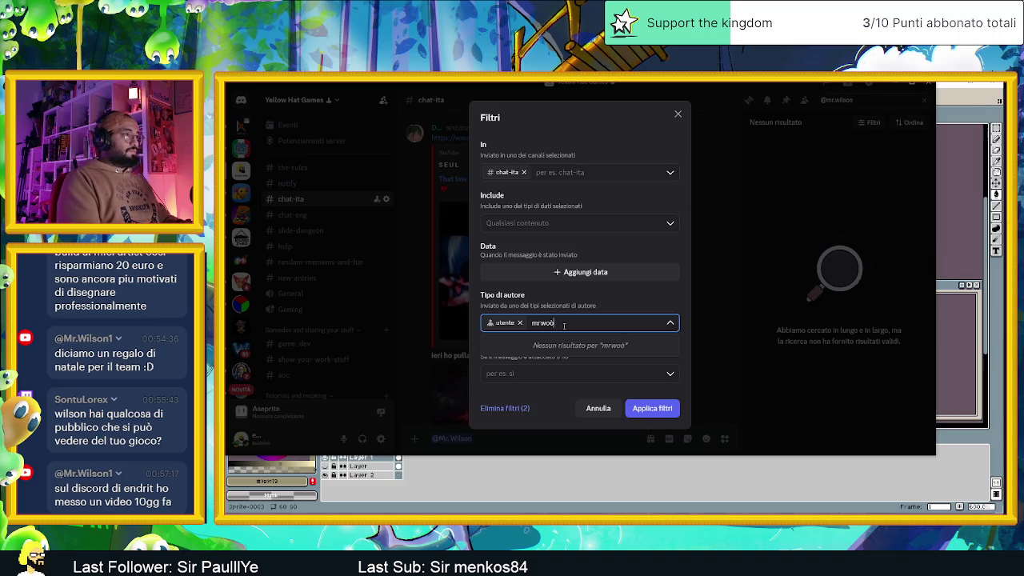
pyautogui.write('wilson')
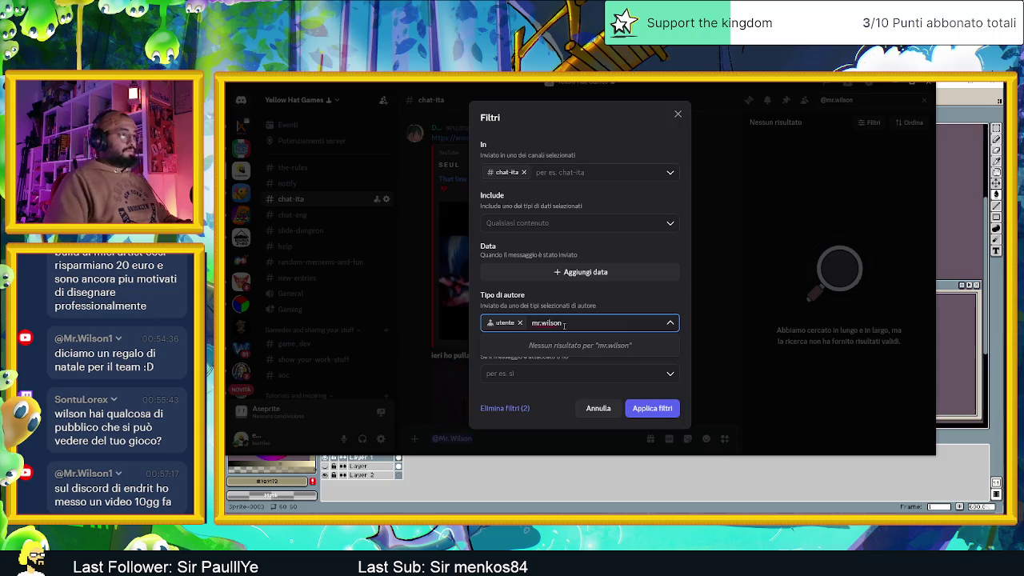
pyautogui.click(546, 398)
pyautogui.click(652, 409)
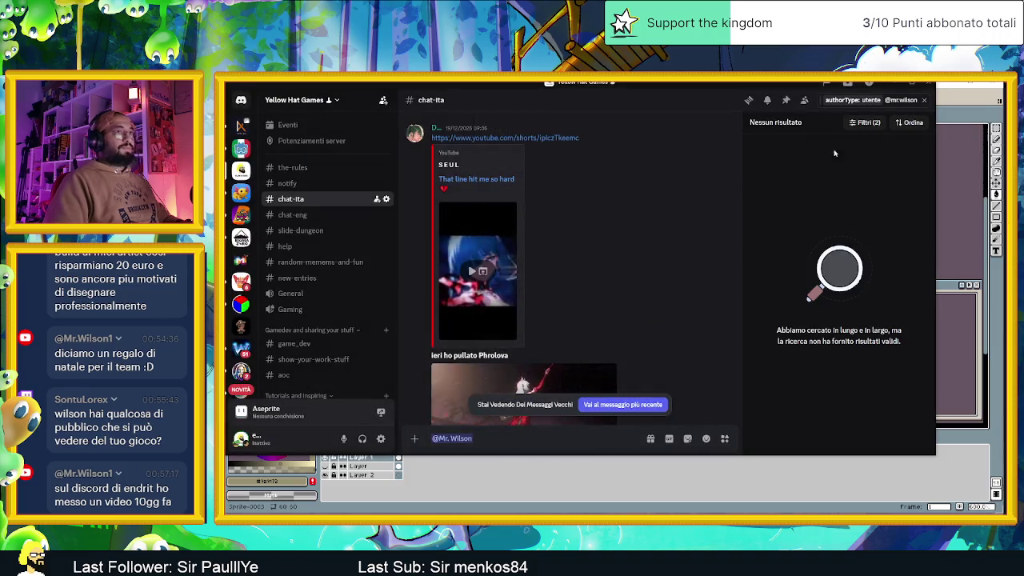
# Rerun the search on the member's @ handle alone and remove the mention from the draft.
pyautogui.click(873, 100)
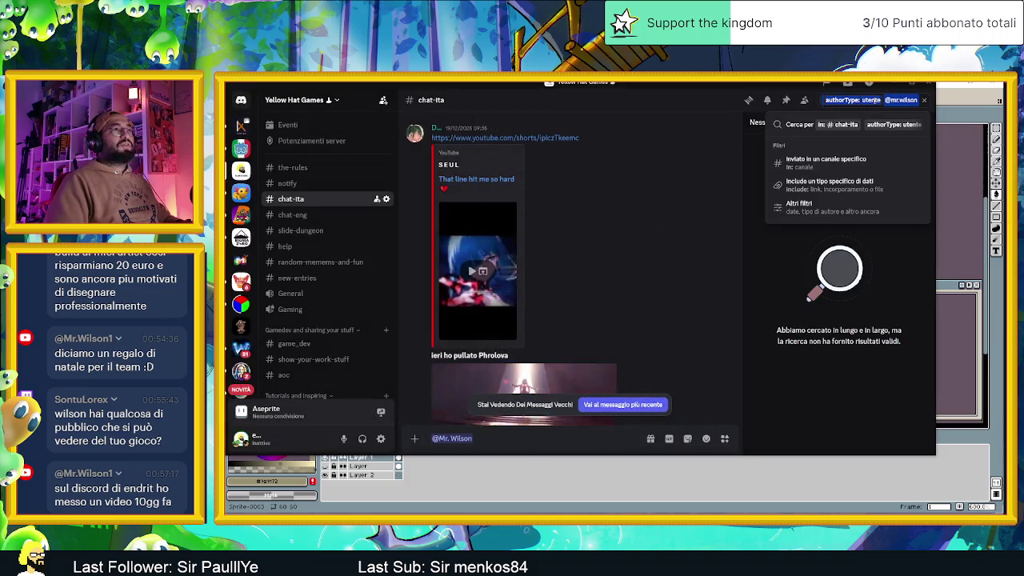
pyautogui.hotkey('ctrl', 'a')
pyautogui.press('BackSpace')
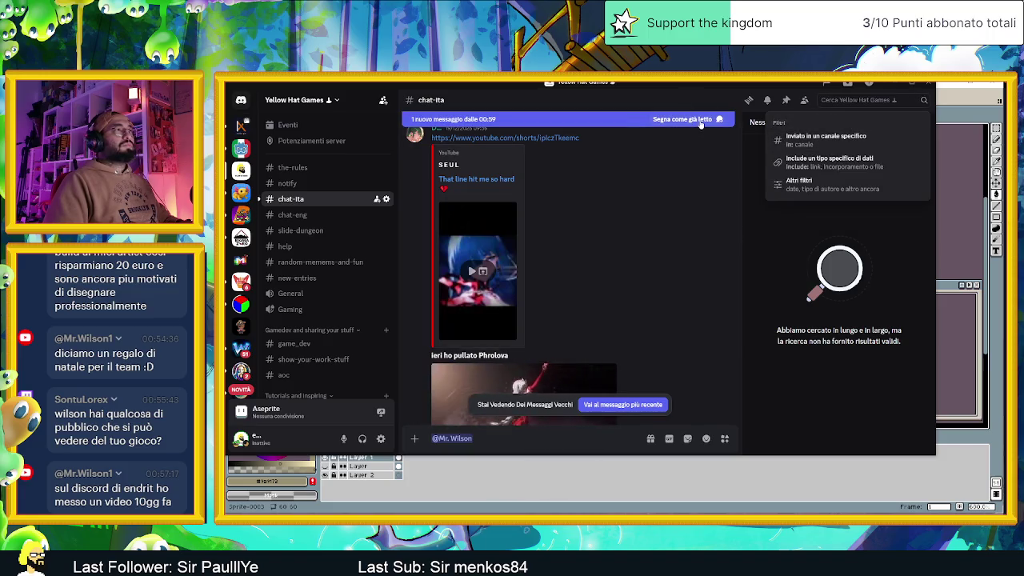
pyautogui.press('Escape')
pyautogui.click(875, 101)
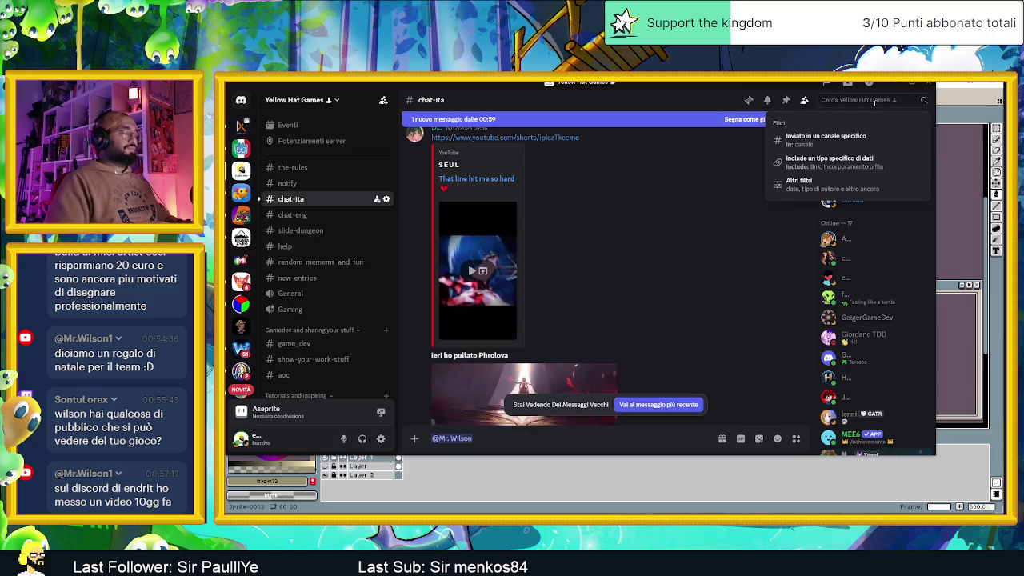
pyautogui.write('@mr.wilson')
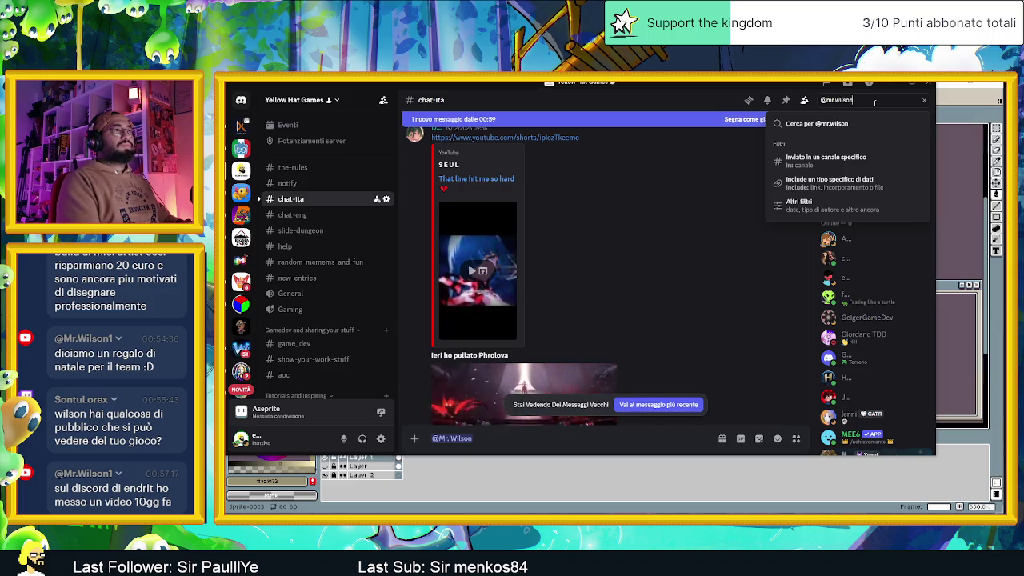
pyautogui.press('Return')
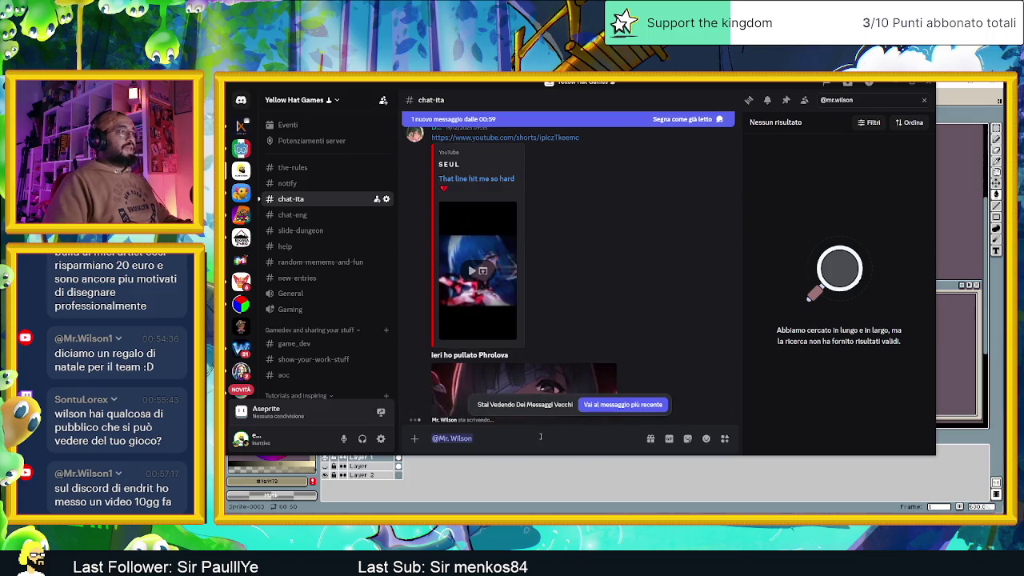
pyautogui.press('BackSpace')
pyautogui.press('BackSpace')
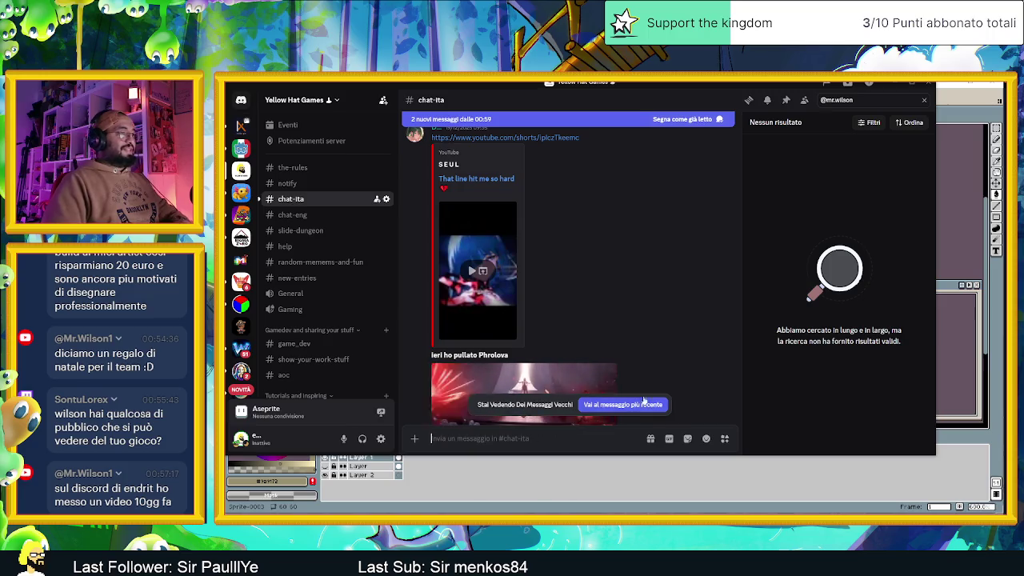
# Scroll back in #chat-ita to the 11/12/2025 message and open its WeTransfer mp4 link.
pyautogui.scroll(3, 695, 296)
pyautogui.scroll(3, 696, 256)
pyautogui.scroll(3, 695, 256)
pyautogui.scroll(3, 696, 256)
pyautogui.scroll(5, 694, 252)
pyautogui.scroll(3, 695, 252)
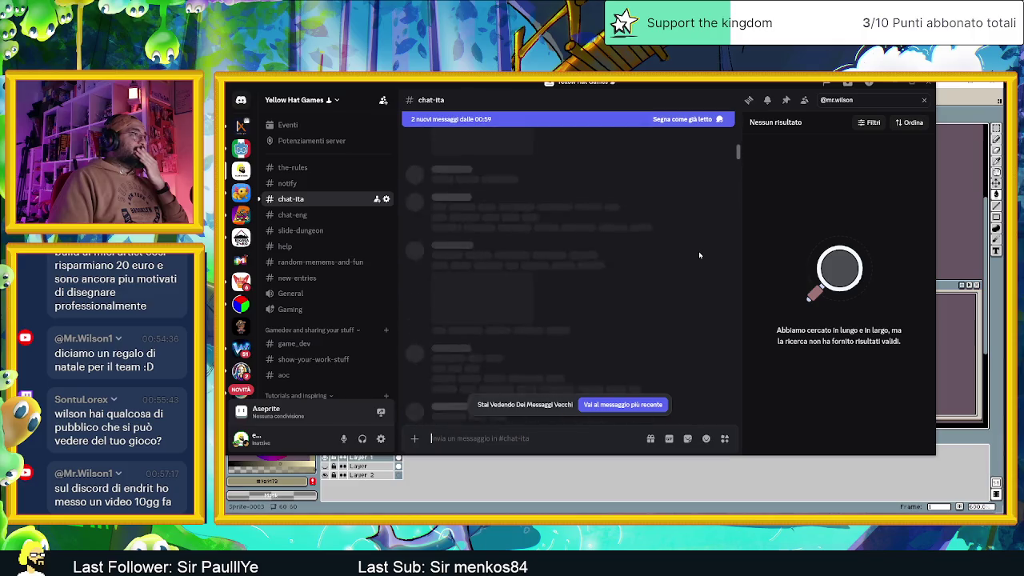
pyautogui.scroll(5, 699, 253)
pyautogui.scroll(5, 699, 253)
pyautogui.scroll(5, 699, 253)
pyautogui.scroll(5, 698, 253)
pyautogui.scroll(5, 700, 255)
pyautogui.scroll(3, 700, 255)
pyautogui.scroll(5, 700, 255)
pyautogui.scroll(5, 700, 254)
pyautogui.scroll(5, 701, 254)
pyautogui.scroll(5, 700, 254)
pyautogui.scroll(5, 700, 255)
pyautogui.scroll(5, 701, 254)
pyautogui.scroll(5, 700, 255)
pyautogui.scroll(2, 617, 275)
pyautogui.scroll(5, 617, 274)
pyautogui.scroll(5, 640, 272)
pyautogui.scroll(5, 664, 268)
pyautogui.scroll(5, 680, 265)
pyautogui.scroll(5, 679, 265)
pyautogui.scroll(5, 680, 265)
pyautogui.scroll(5, 680, 265)
pyautogui.scroll(5, 681, 265)
pyautogui.scroll(5, 681, 265)
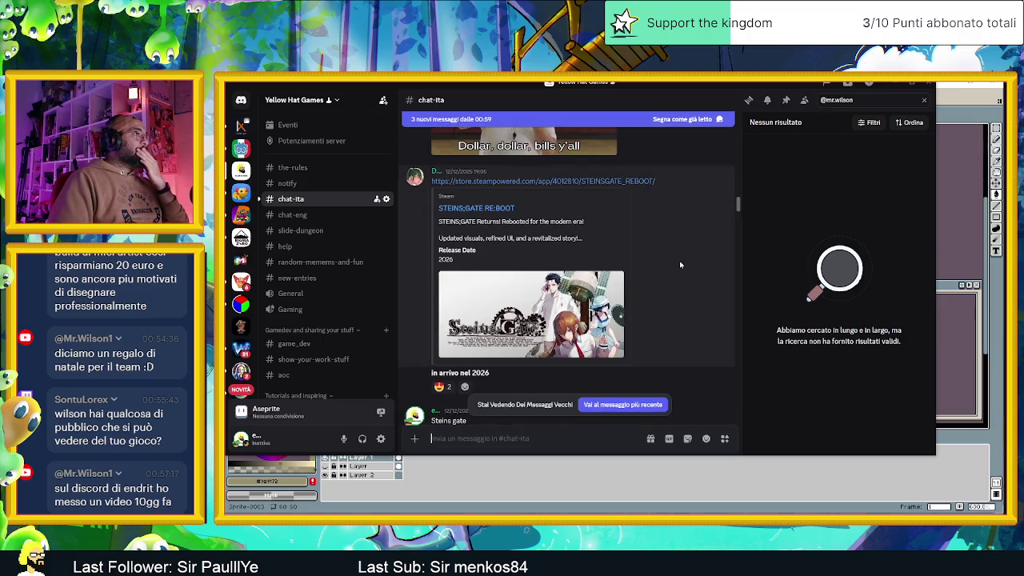
pyautogui.scroll(5, 681, 265)
pyautogui.scroll(5, 681, 265)
pyautogui.scroll(5, 681, 265)
pyautogui.scroll(5, 681, 265)
pyautogui.scroll(3, 681, 265)
pyautogui.scroll(5, 681, 265)
pyautogui.scroll(5, 681, 264)
pyautogui.scroll(3, 681, 265)
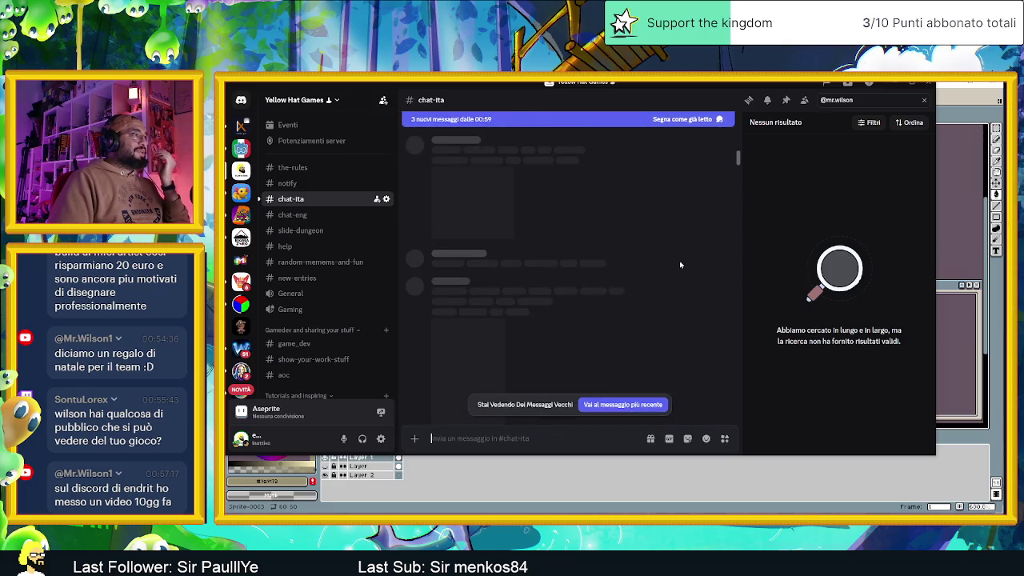
pyautogui.scroll(-3, 681, 265)
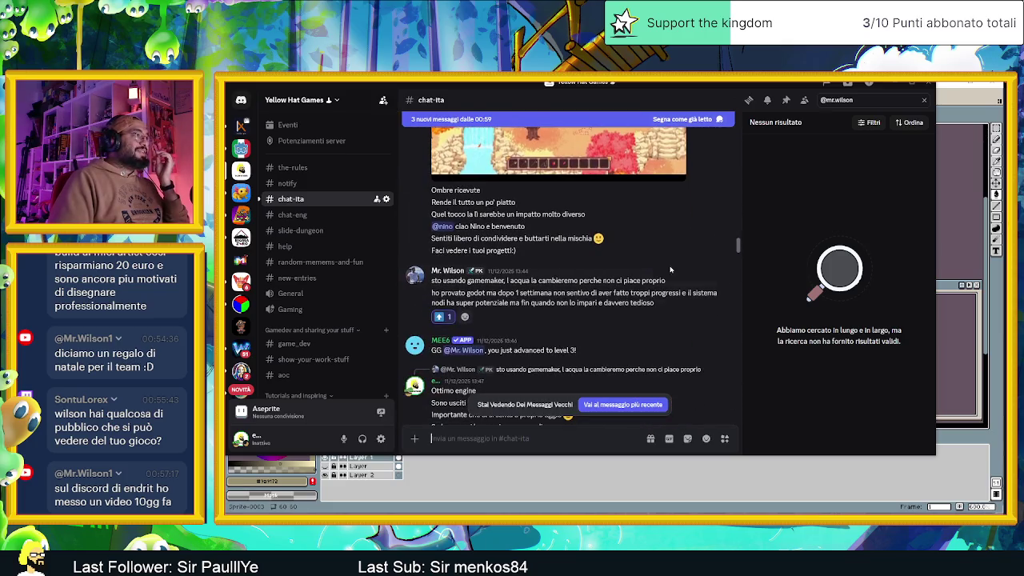
pyautogui.scroll(-3, 611, 279)
pyautogui.scroll(-2, 610, 279)
pyautogui.scroll(5, 610, 279)
pyautogui.scroll(5, 611, 280)
pyautogui.scroll(-2, 611, 279)
pyautogui.scroll(4, 611, 279)
pyautogui.scroll(3, 611, 279)
pyautogui.scroll(2, 611, 279)
pyautogui.scroll(2, 610, 279)
pyautogui.scroll(2, 611, 279)
pyautogui.scroll(2, 610, 280)
pyautogui.scroll(2, 611, 279)
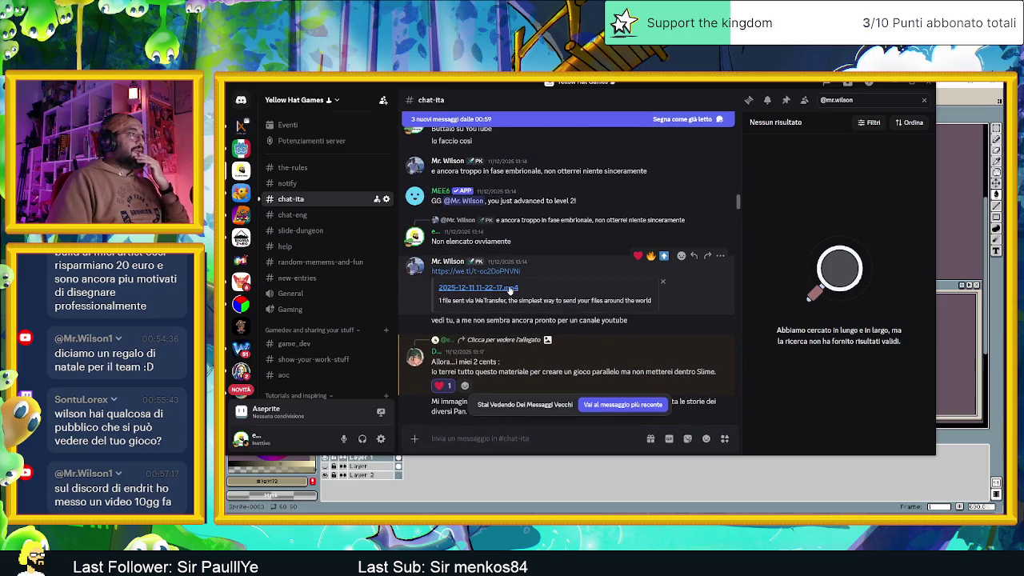
pyautogui.click(476, 271)
# Confirm leaving Discord for the WeTransfer link, briefly rechecking the chat before returning to the page.
pyautogui.click(626, 309)
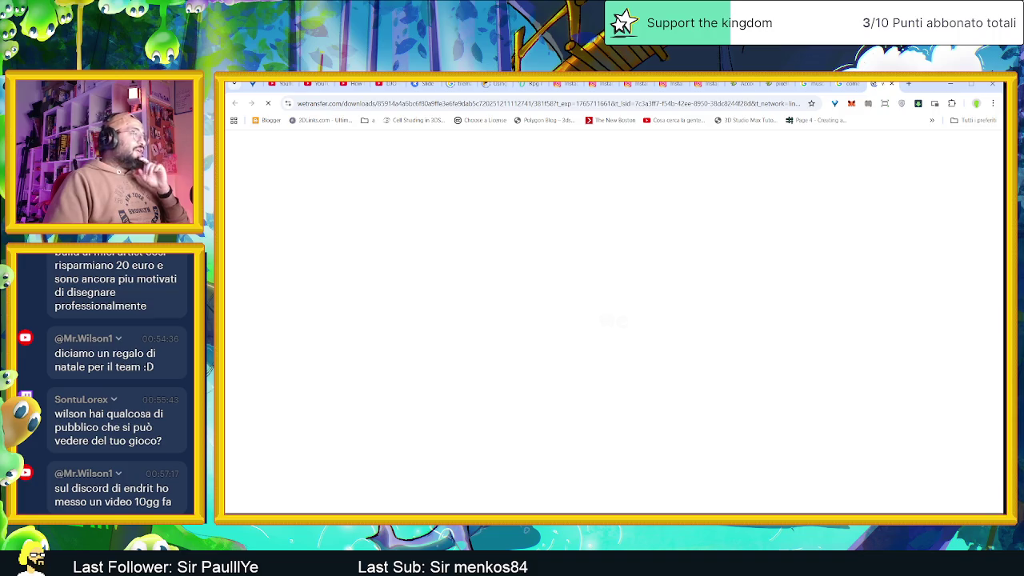
pyautogui.hotkey('alt', 'Tab')
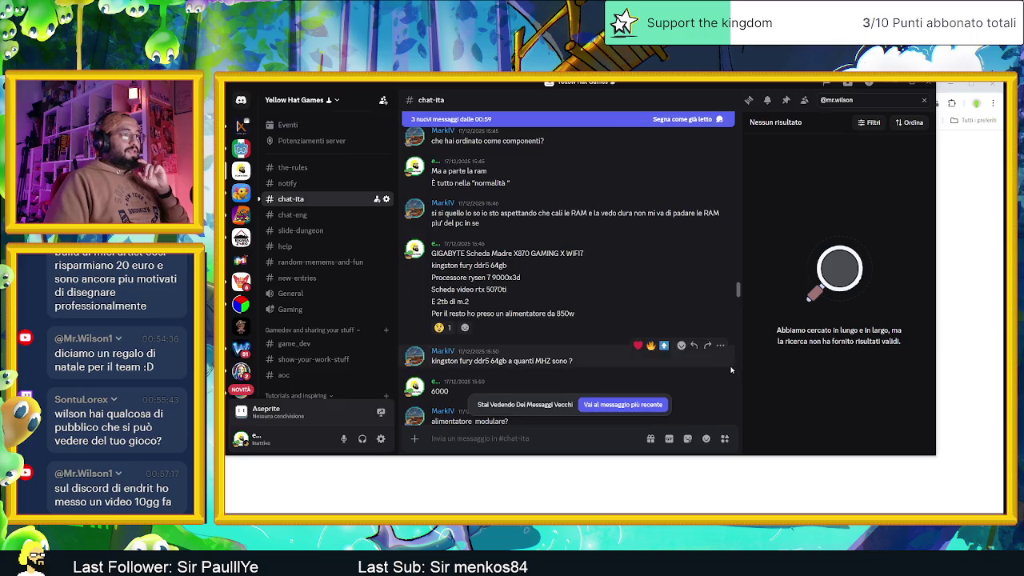
pyautogui.scroll(-5, 731, 370)
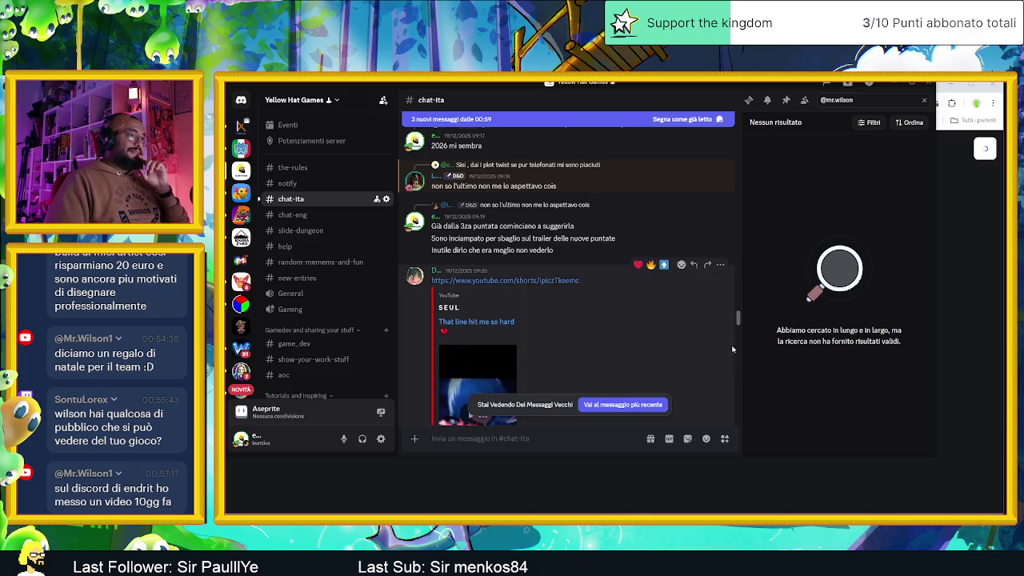
pyautogui.scroll(-5, 733, 357)
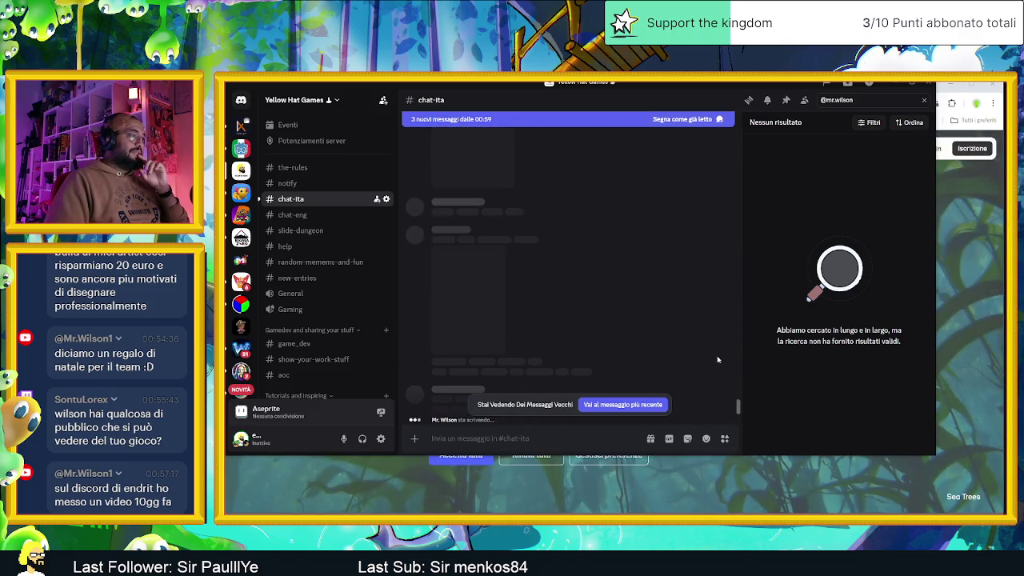
pyautogui.scroll(-5, 719, 357)
pyautogui.hotkey('alt', 'Tab')
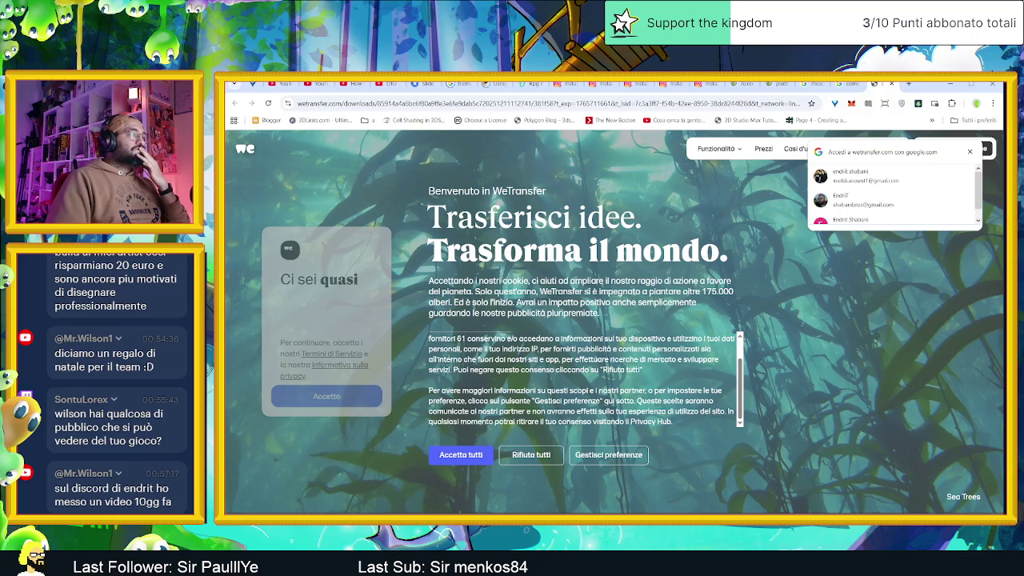
# Accept cookies and terms (Accetto), try Recupera il file on the expired transfer, then close and minimize Chrome.
pyautogui.click(521, 456)
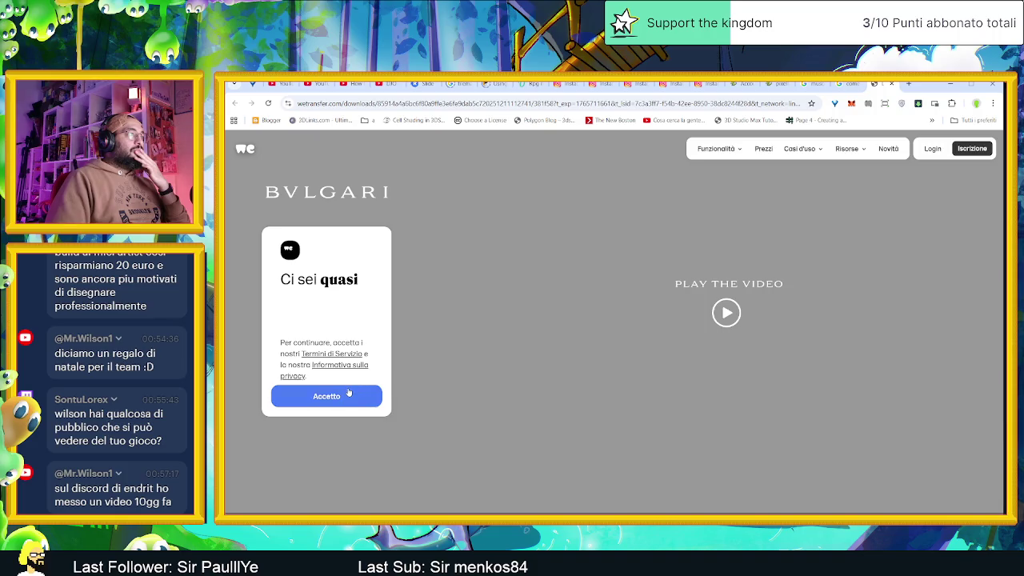
pyautogui.click(372, 396)
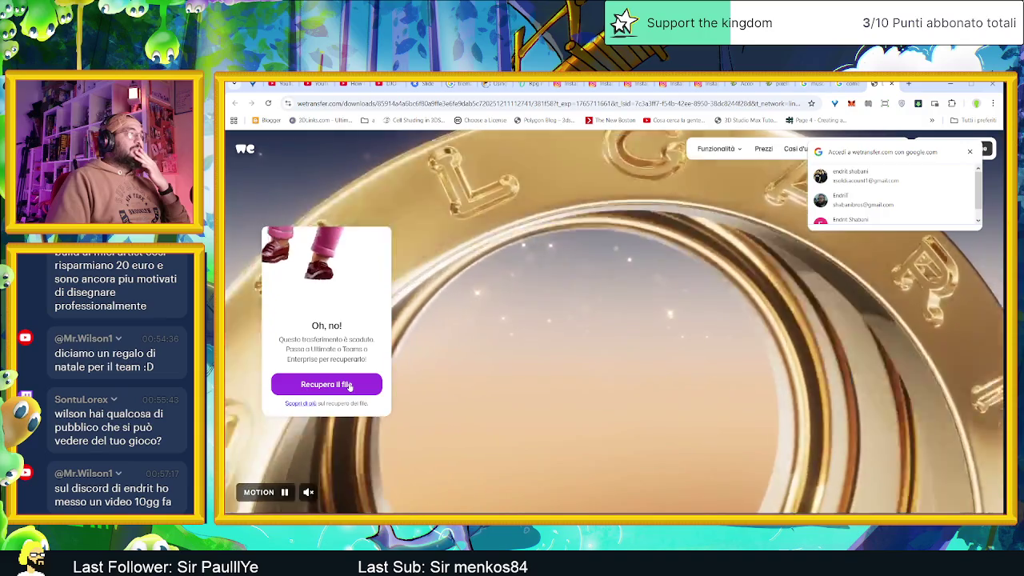
pyautogui.click(350, 385)
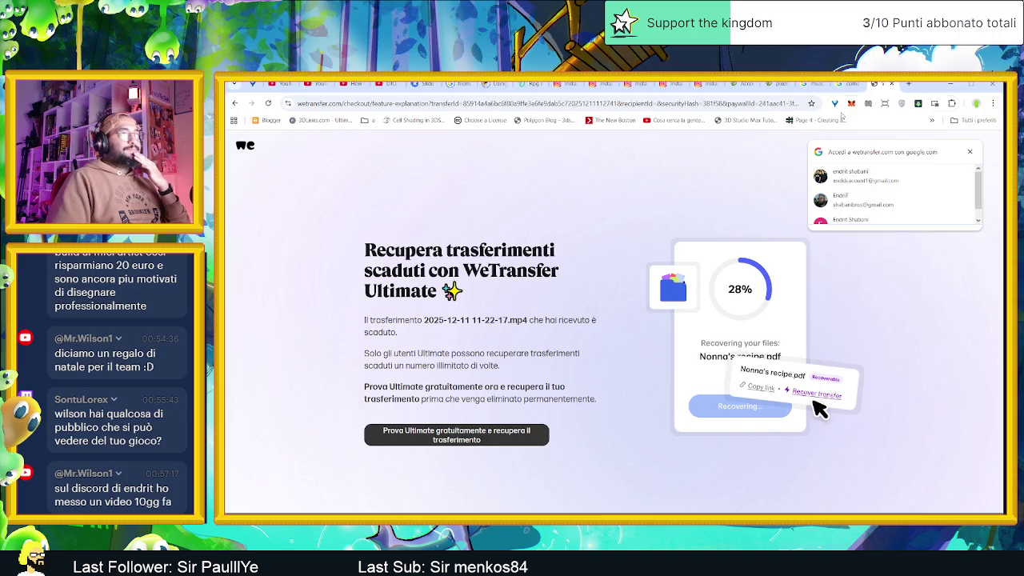
pyautogui.click(888, 84)
pyautogui.click(950, 84)
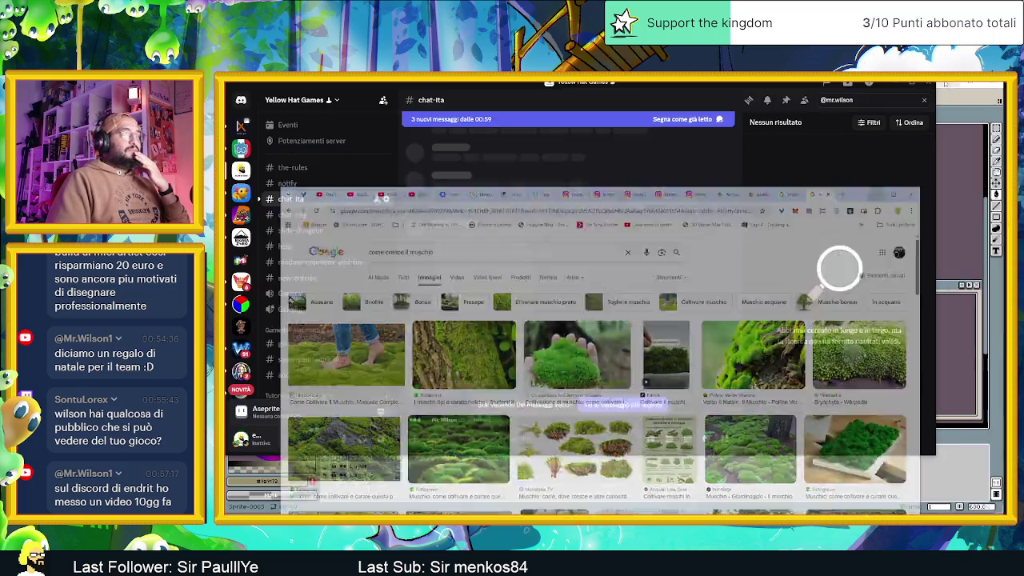
# Jump to the most recent messages, copy the mentioned nickname and search the channel for it.
pyautogui.click(630, 405)
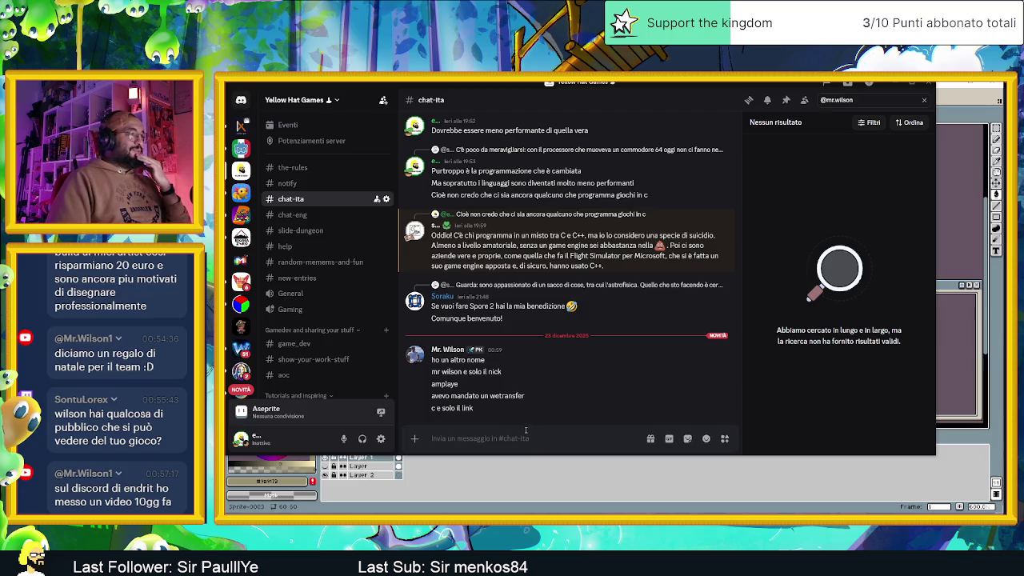
pyautogui.moveTo(560, 407)
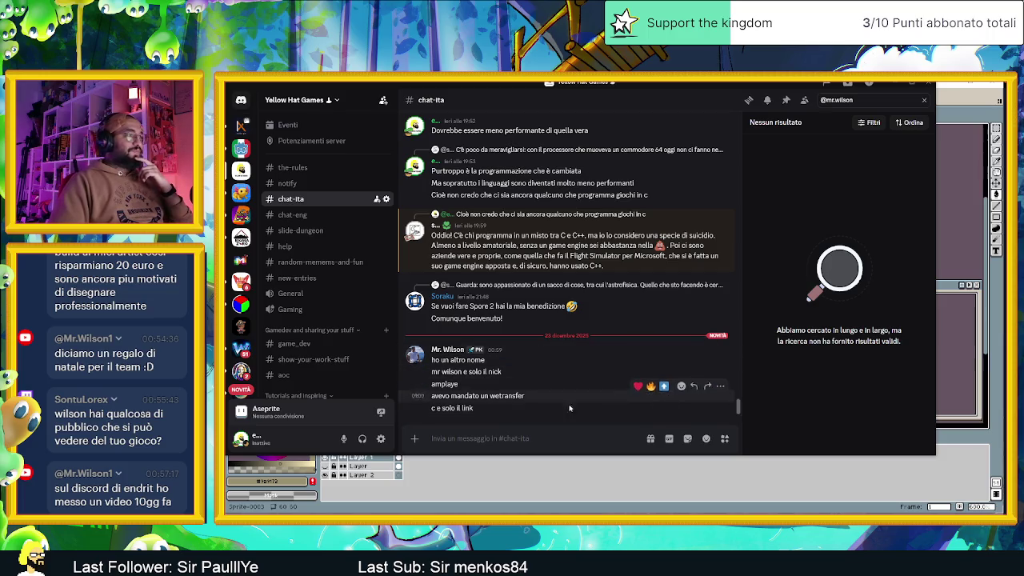
pyautogui.rightClick(472, 393)
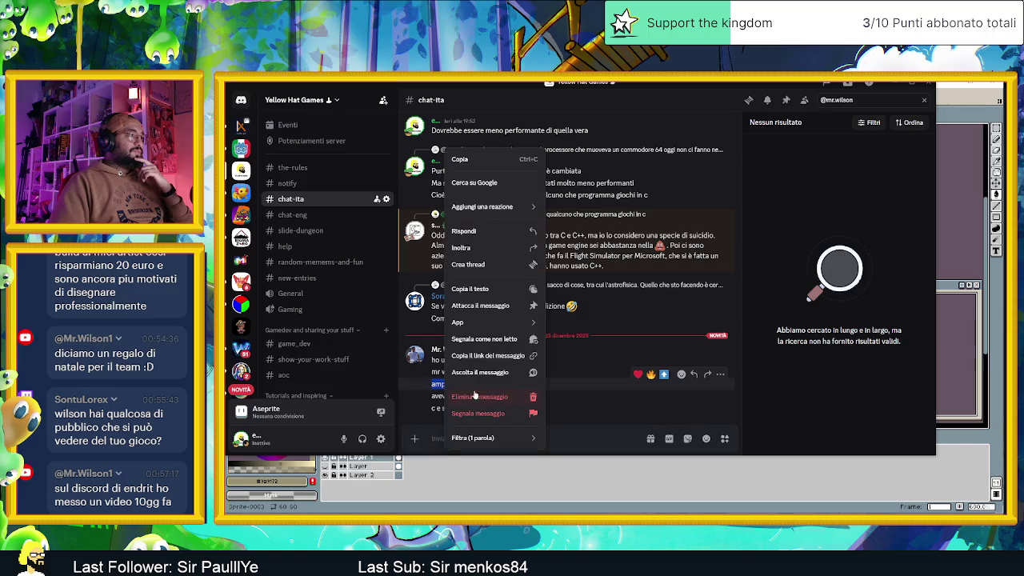
pyautogui.click(487, 161)
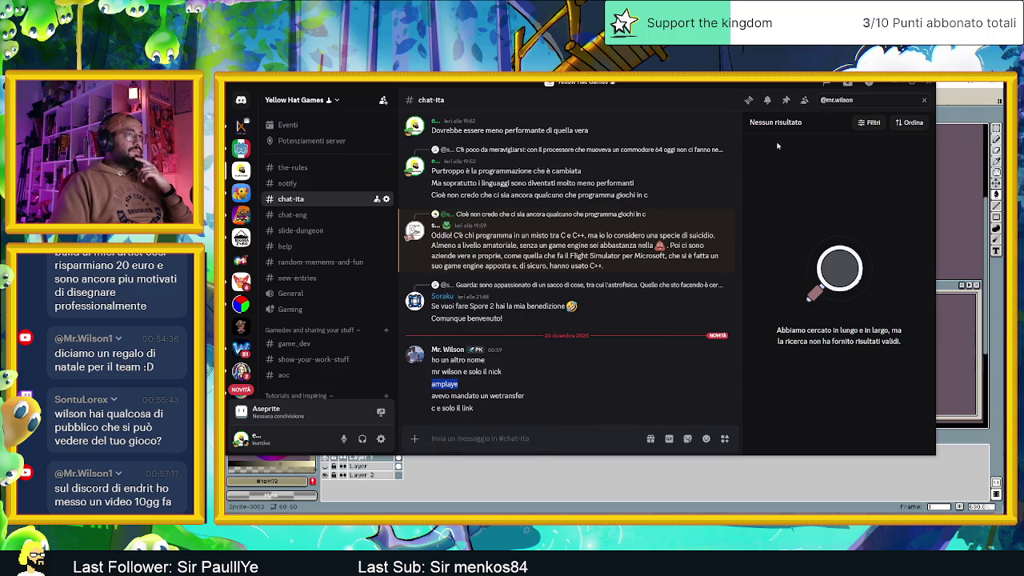
pyautogui.click(863, 97)
pyautogui.press('BackSpace')
pyautogui.press('BackSpace')
pyautogui.press('BackSpace')
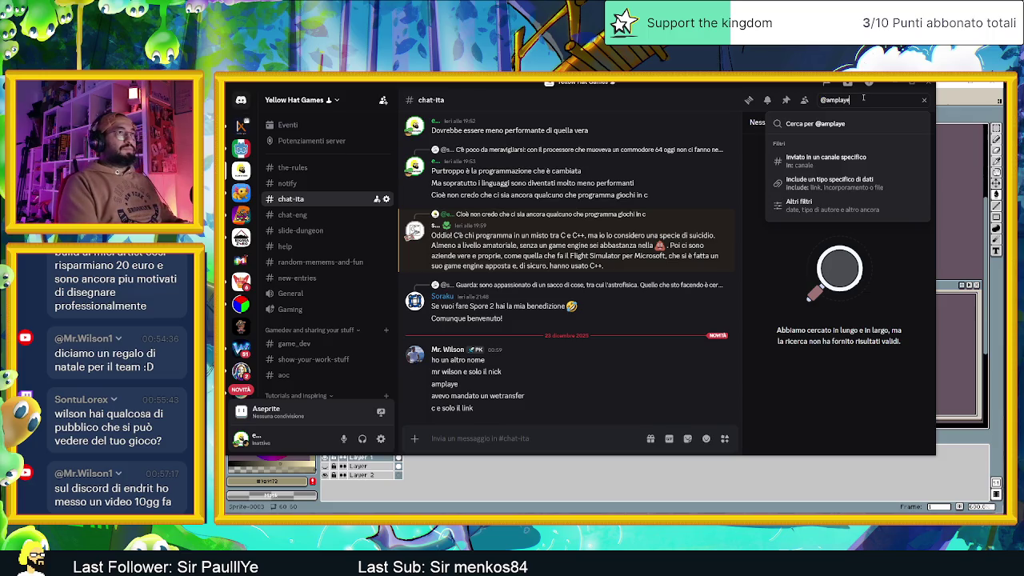
pyautogui.press('Return')
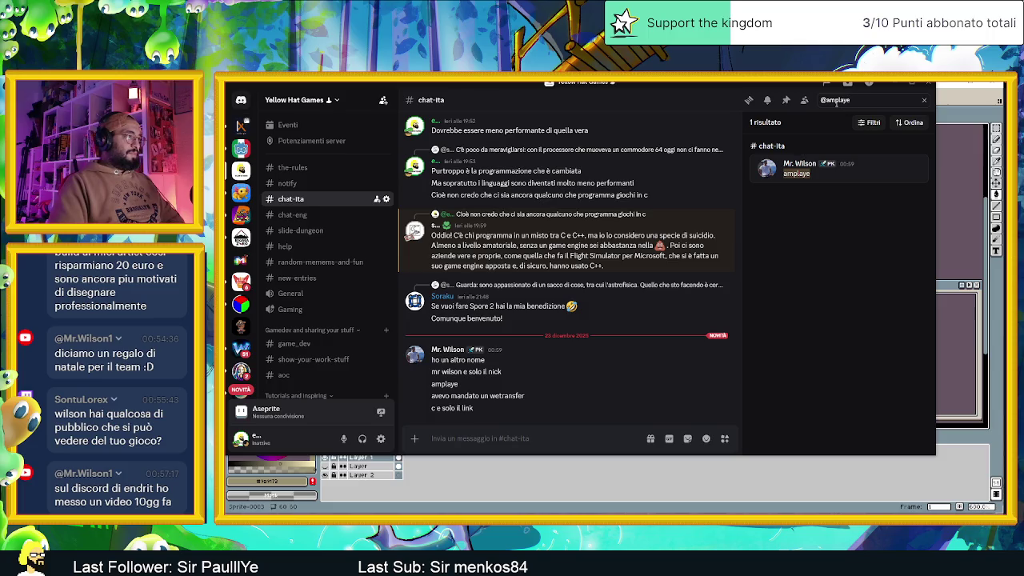
# View the found message author's full profile, close it, and minimize Discord to show Aseprite.
pyautogui.click(457, 351)
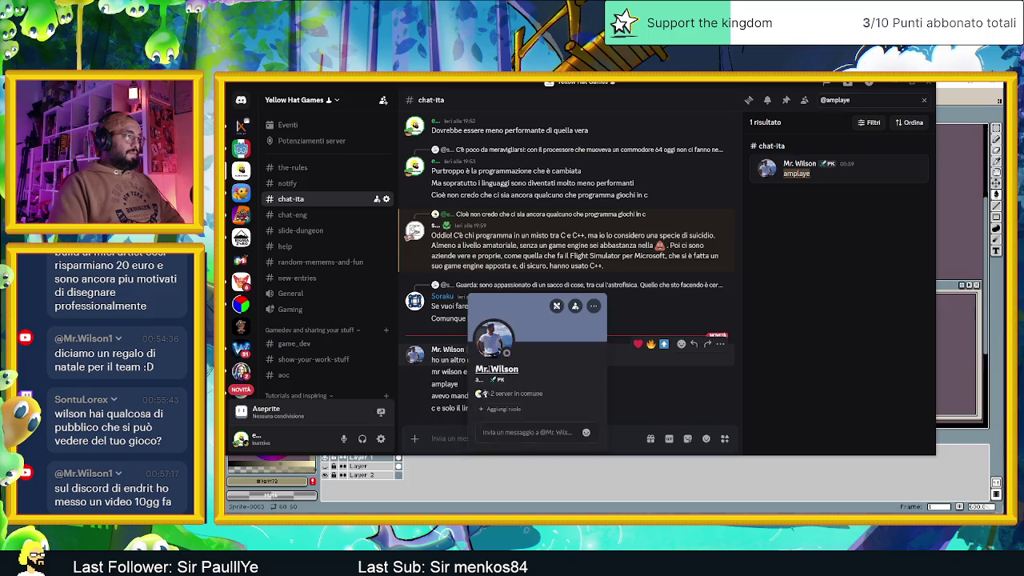
pyautogui.click(483, 373)
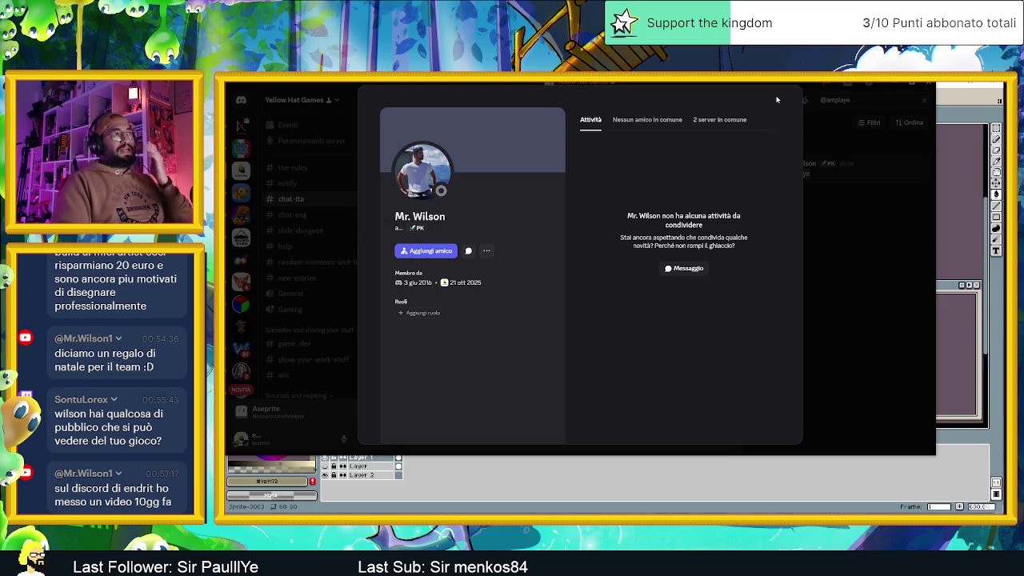
pyautogui.click(805, 219)
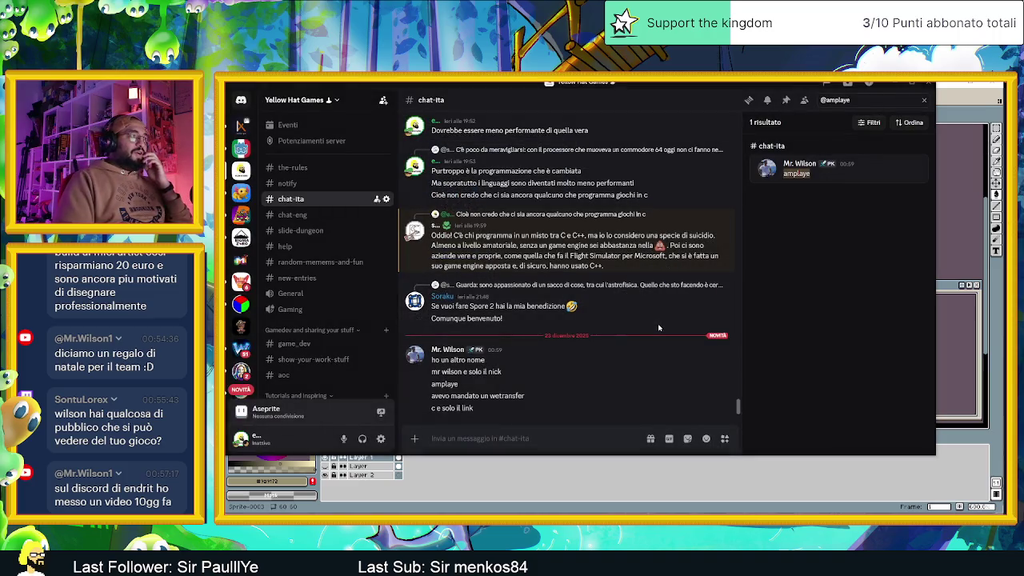
pyautogui.scroll(5, 704, 240)
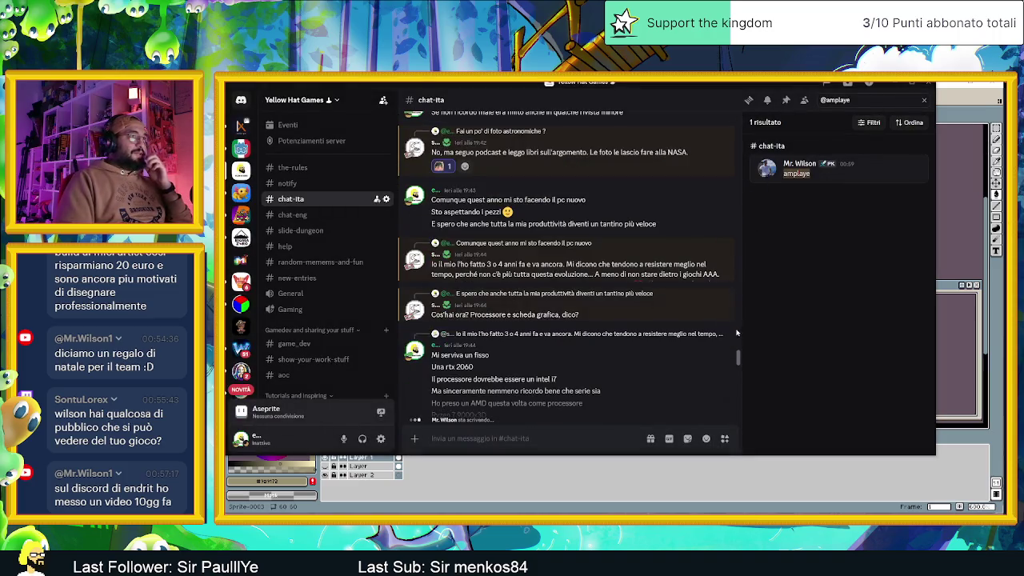
pyautogui.scroll(3, 744, 335)
pyautogui.scroll(8, 744, 335)
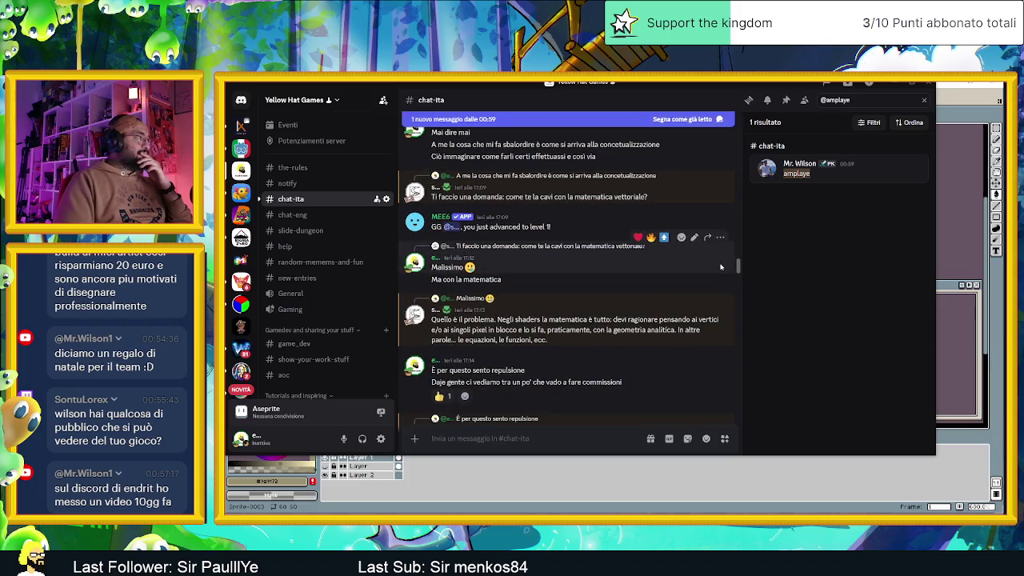
pyautogui.scroll(-5, 628, 293)
pyautogui.scroll(-5, 653, 308)
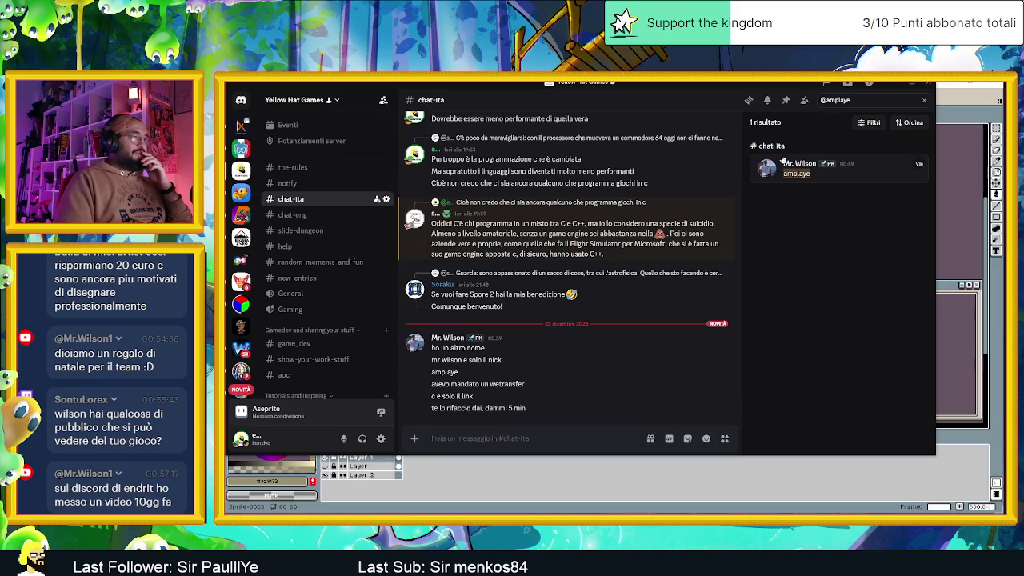
pyautogui.click(895, 83)
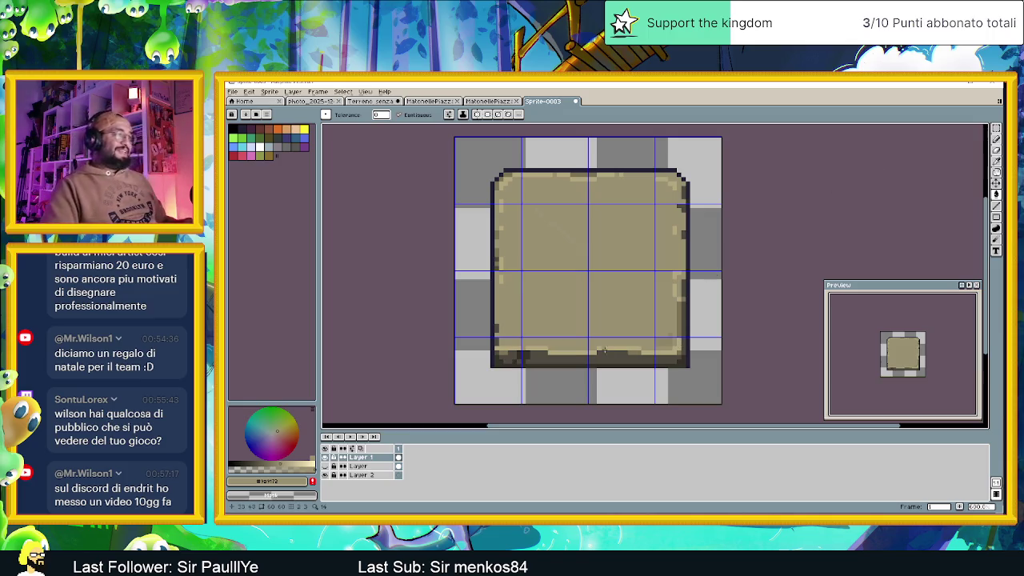
# Undo the accidental dark-outline Paint Bucket fill beside the slab's left edge.
pyautogui.scroll(1, 572, 361)
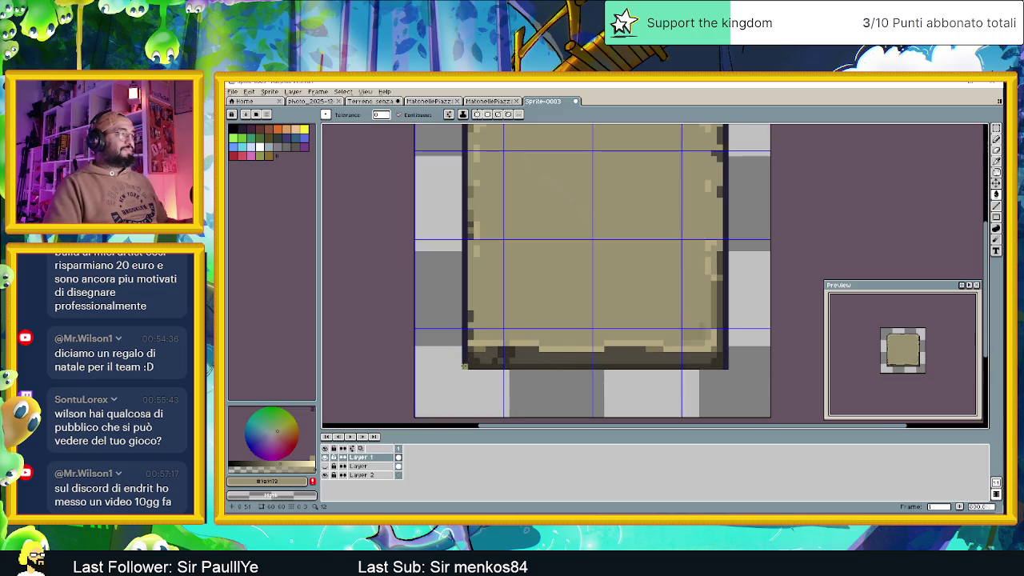
pyautogui.keyDown('alt'); pyautogui.click(464, 366); pyautogui.keyUp('alt')
pyautogui.rightClick(463, 366)
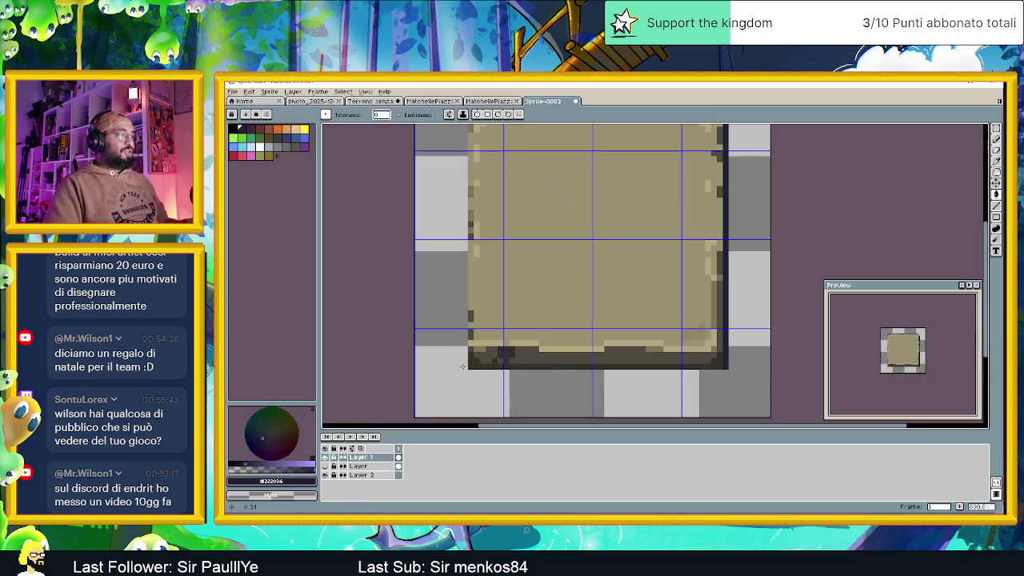
pyautogui.hotkey('ctrl', 'z')
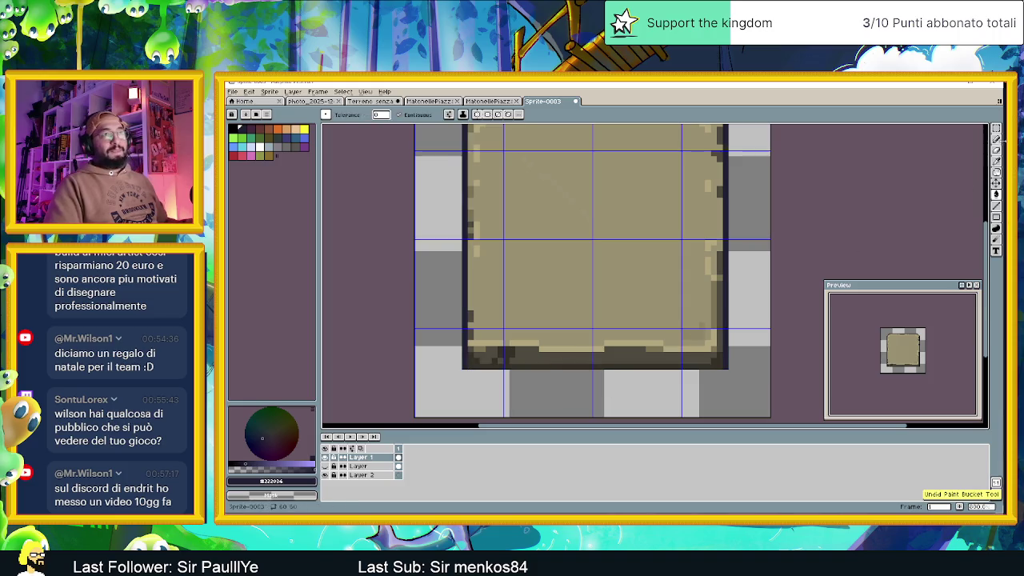
# Select the Pencil tool for single-pixel drawing.
pyautogui.click(996, 139)
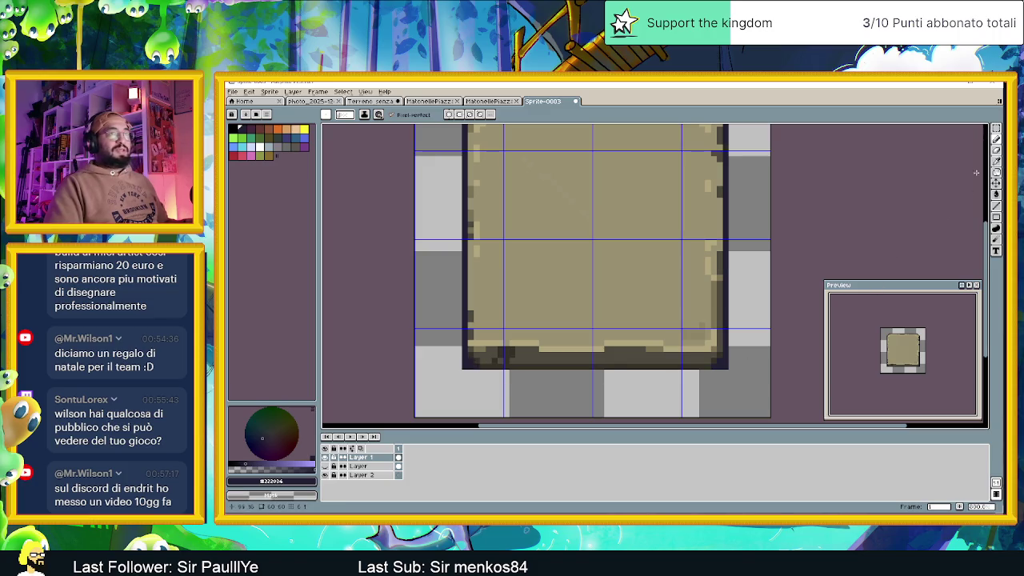
pyautogui.click(996, 128)
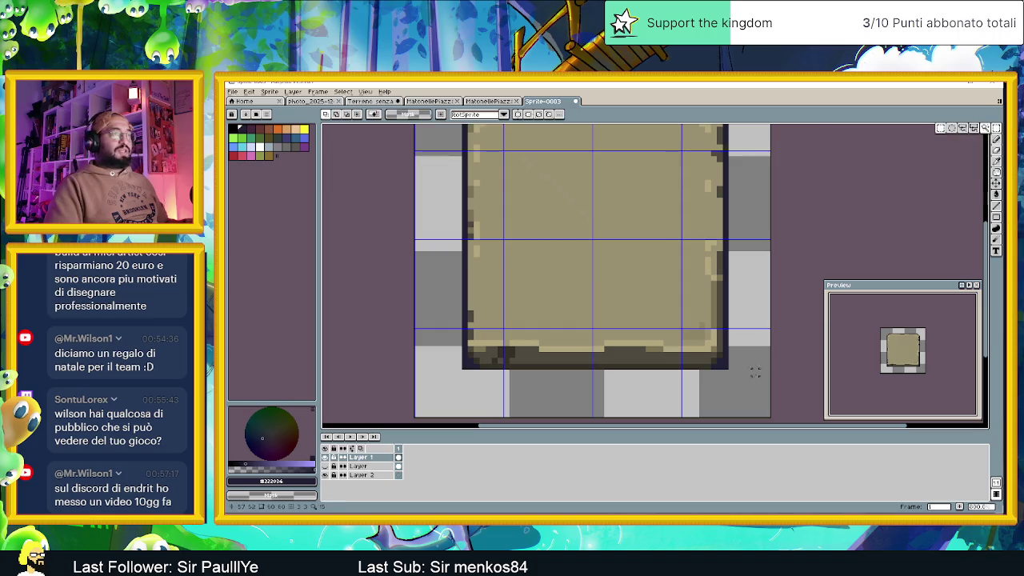
pyautogui.click(720, 364)
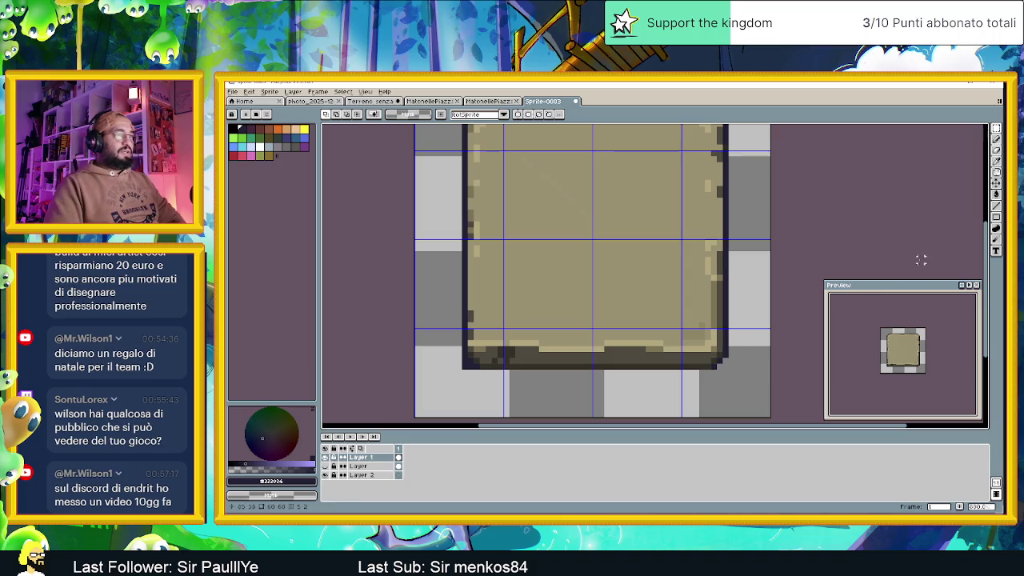
pyautogui.click(996, 140)
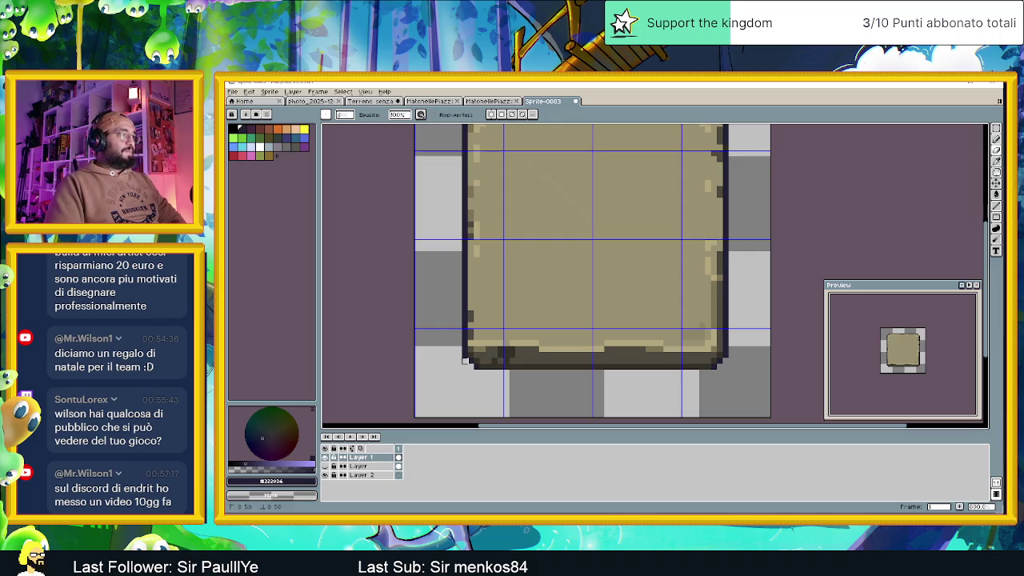
# With the Line tool, draw a short dark segment along the slab's bottom-left outline.
pyautogui.scroll(-1, 673, 343)
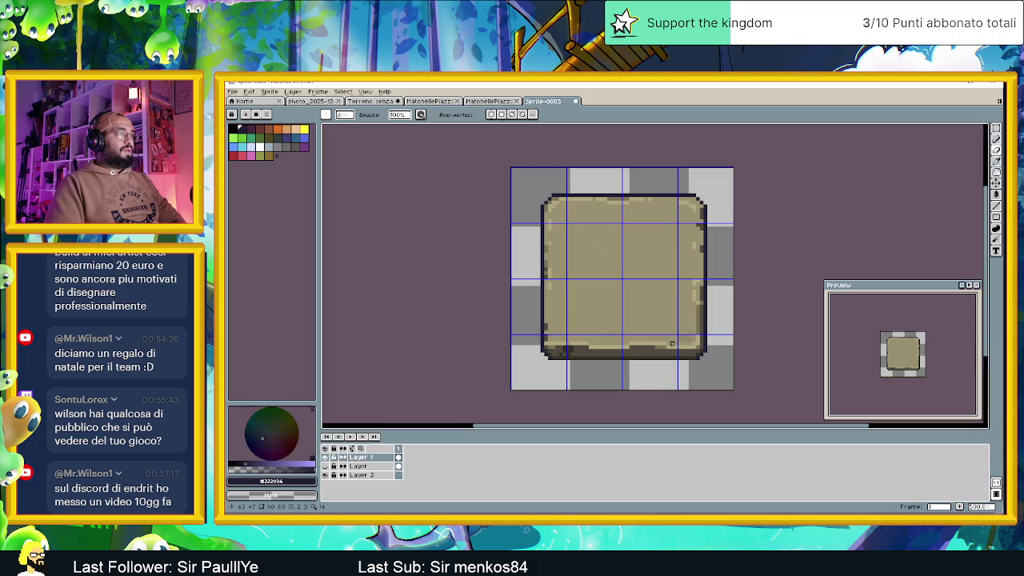
pyautogui.scroll(1, 672, 344)
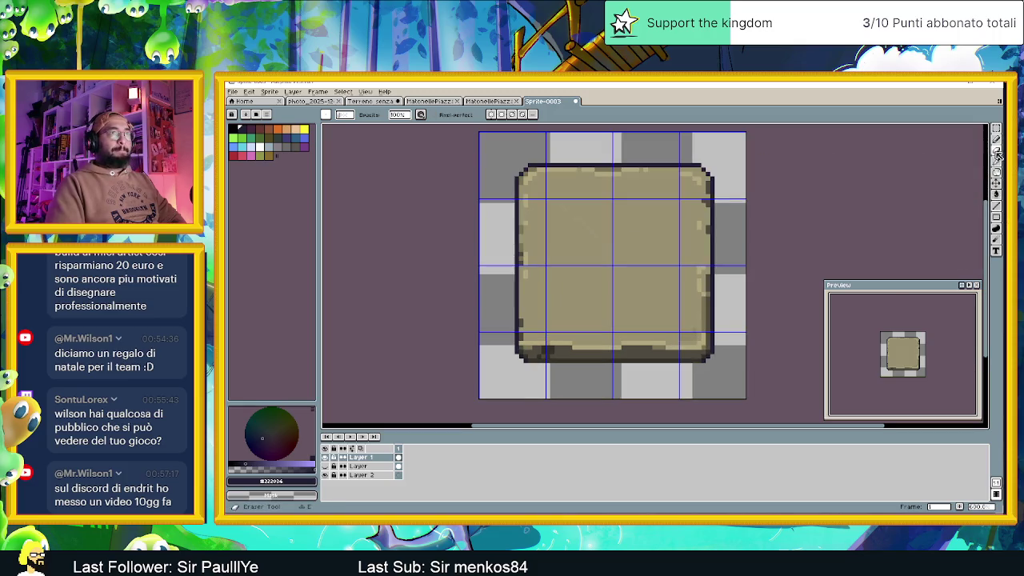
pyautogui.click(997, 139)
pyautogui.click(996, 205)
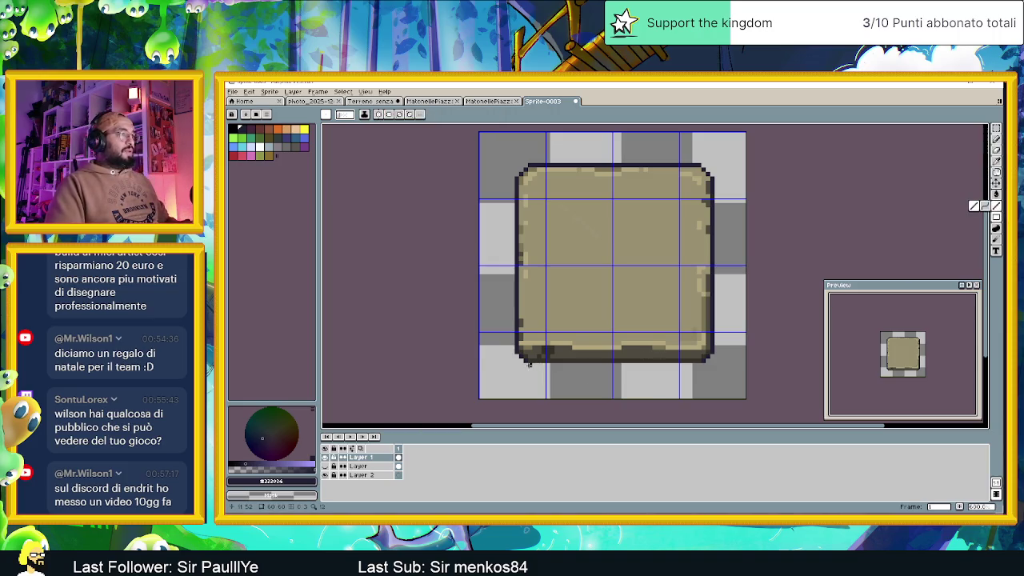
pyautogui.scroll(1, 529, 365)
pyautogui.scroll(1, 526, 366)
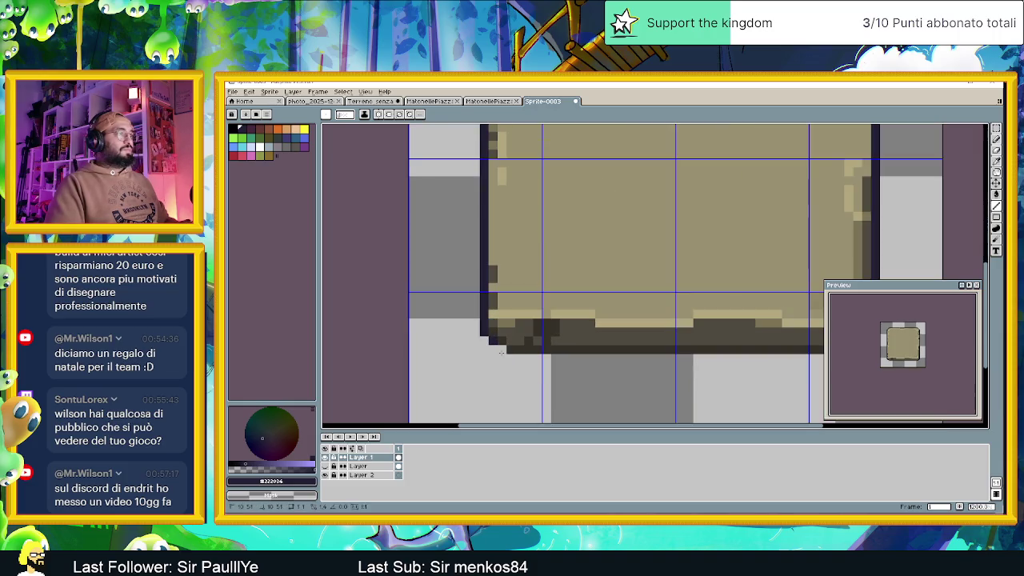
pyautogui.moveTo(516, 358)
pyautogui.mouseDown()
pyautogui.moveTo(653, 357)
pyautogui.moveTo(545, 374)
pyautogui.moveTo(745, 374)
pyautogui.mouseUp()
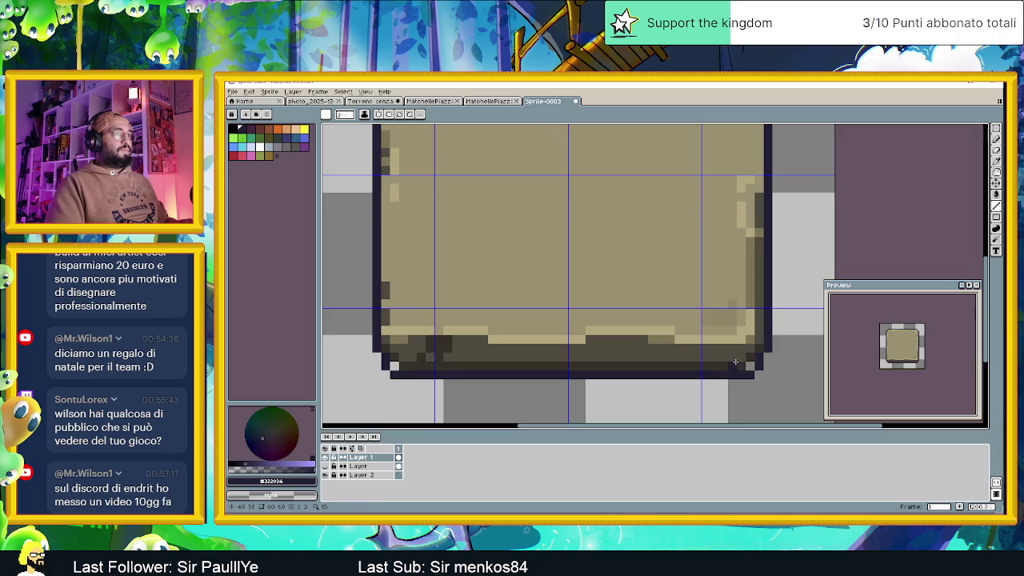
# Eyedrop the dark brown and pencil the light bottom-left corner pixel dark, then reframe the tile.
pyautogui.keyDown('alt'); pyautogui.click(750, 369); pyautogui.keyUp('alt')
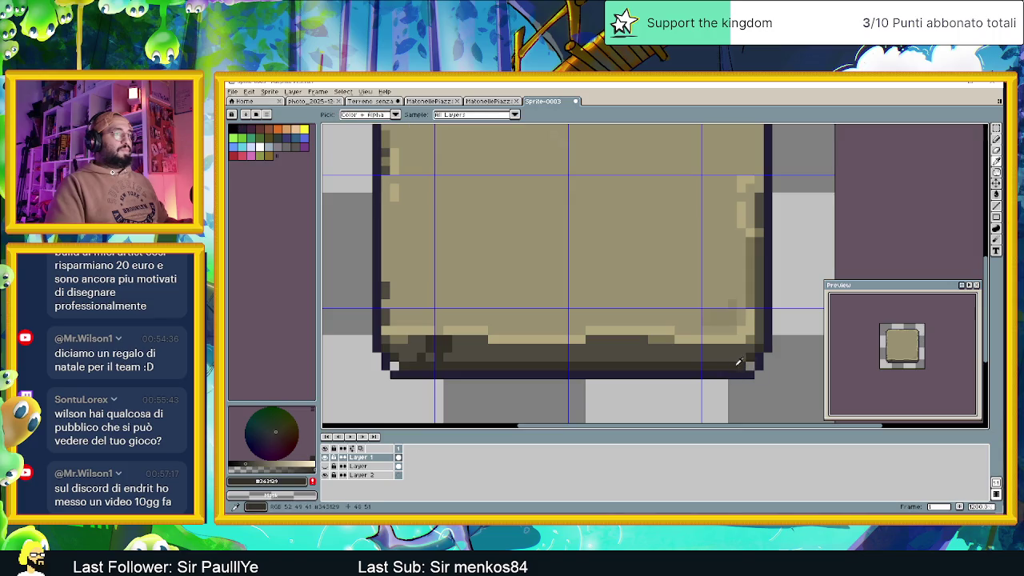
pyautogui.click(395, 366)
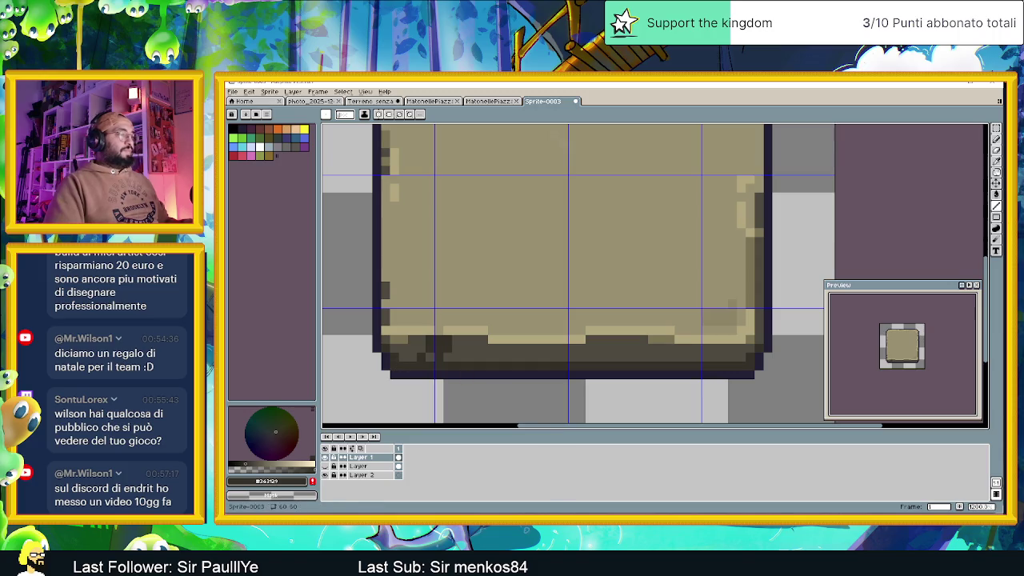
pyautogui.hotkey('alt', 'Tab')
pyautogui.hotkey('alt', 'Tab')
pyautogui.scroll(-1, 657, 234)
pyautogui.moveTo(675, 216); pyautogui.dragTo(661, 278)
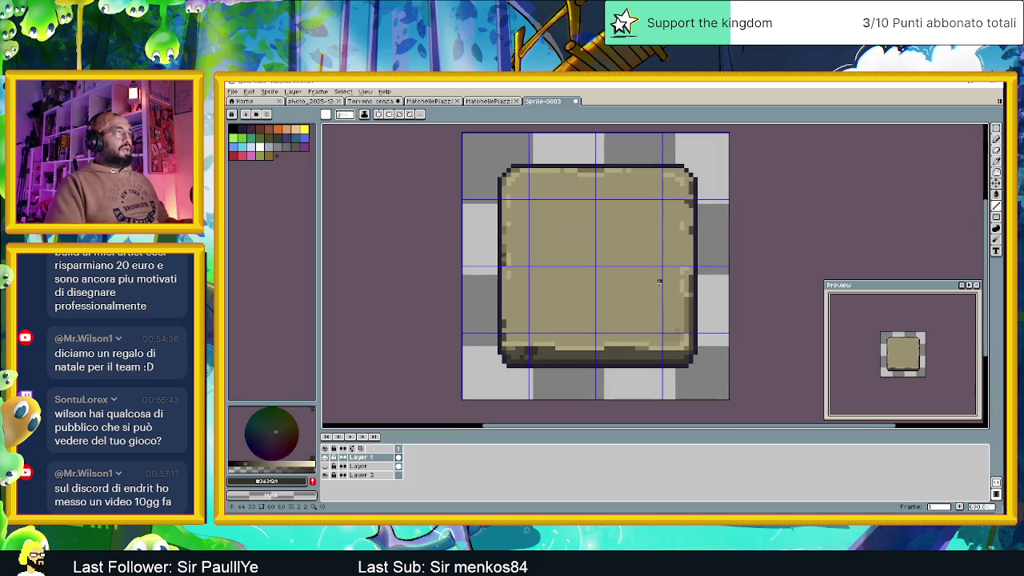
# Recentre the view on the tile, eyedrop the slab's tan fill, and return to the Pencil.
pyautogui.scroll(-1, 668, 339)
pyautogui.scroll(-1, 668, 338)
pyautogui.scroll(-2, 668, 338)
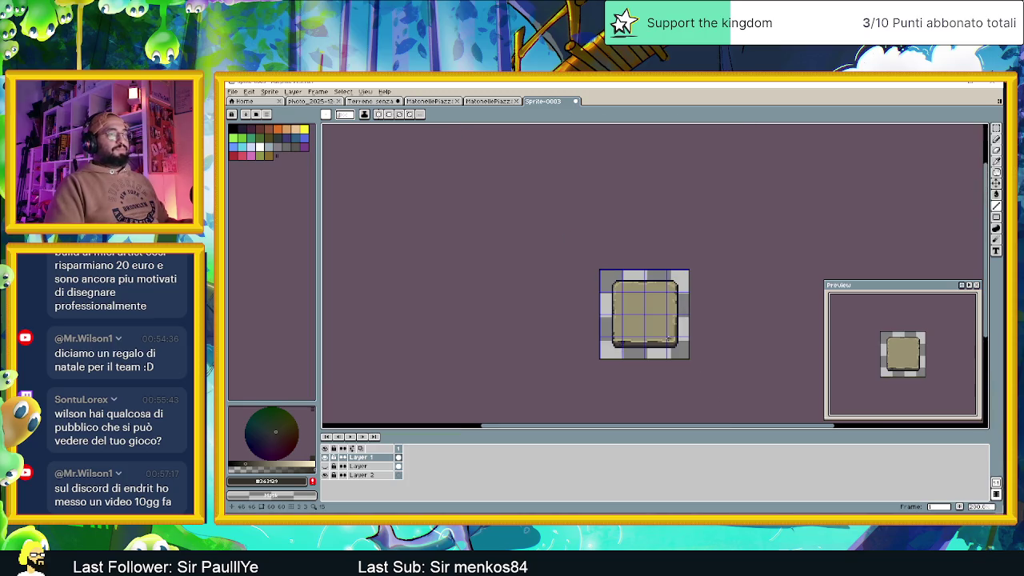
pyautogui.moveTo(682, 328); pyautogui.dragTo(599, 328)
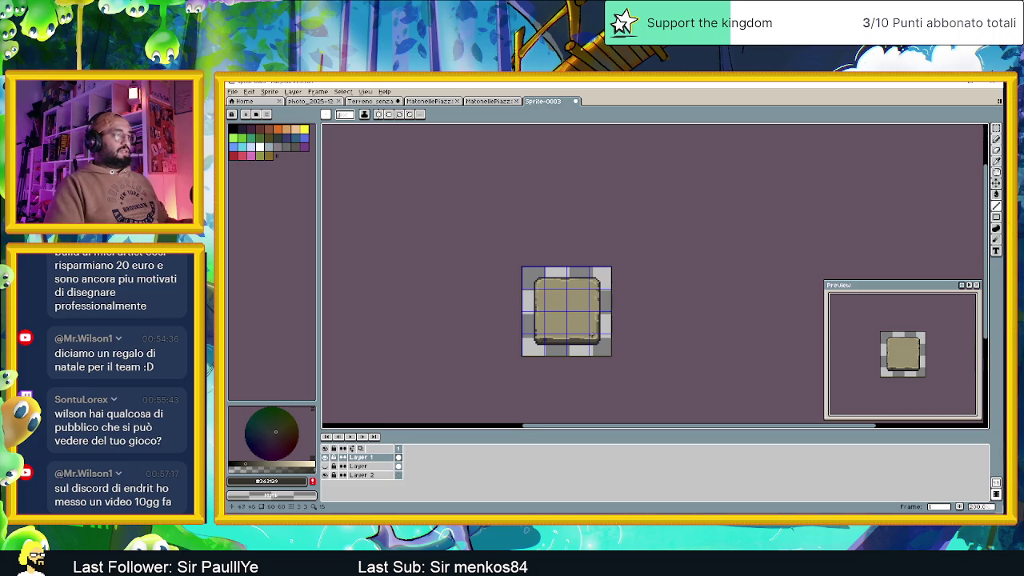
pyautogui.scroll(2, 592, 336)
pyautogui.scroll(1, 592, 336)
pyautogui.scroll(2, 521, 328)
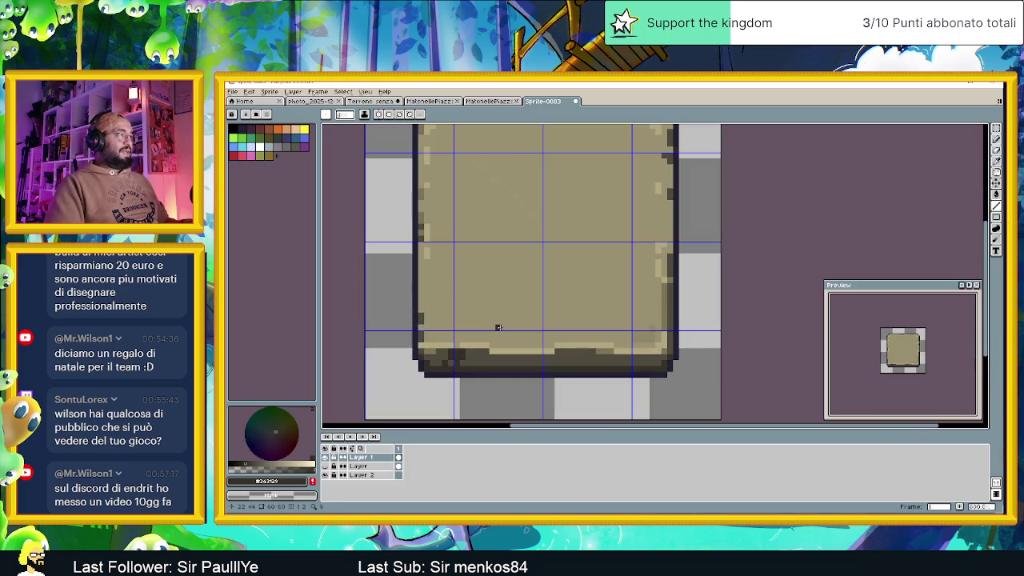
pyautogui.press('i')
pyautogui.click(436, 341)
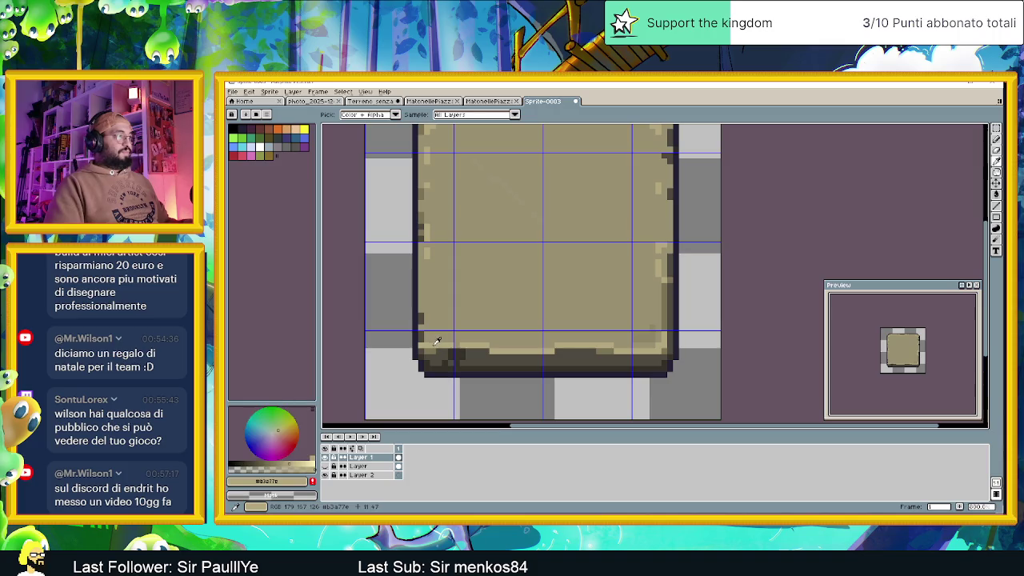
pyautogui.press('b')
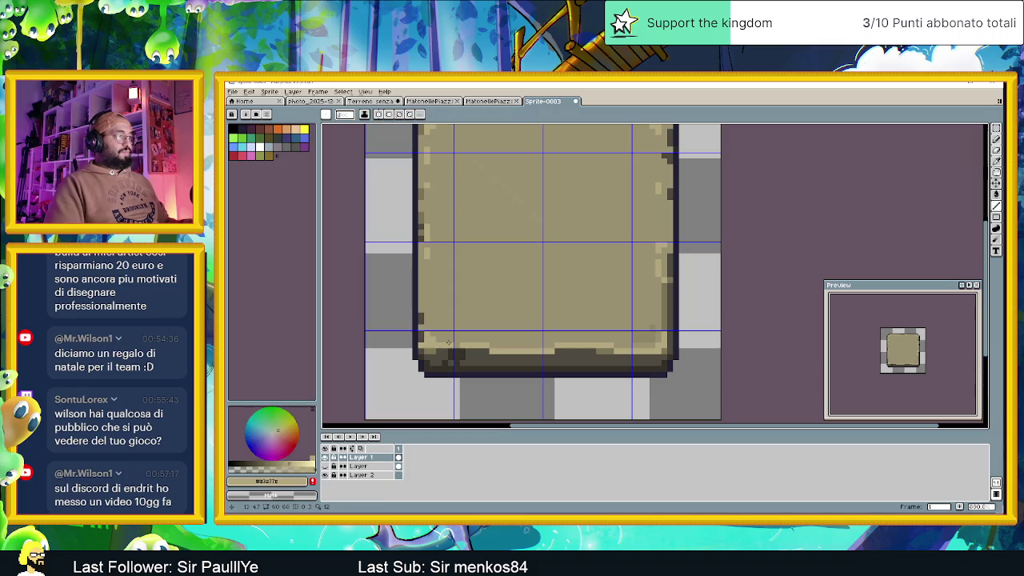
# Eyedrop the darker bottom-edge brown and paint it along the slab's bottom row.
pyautogui.keyDown('alt'); pyautogui.click(424, 346); pyautogui.keyUp('alt')
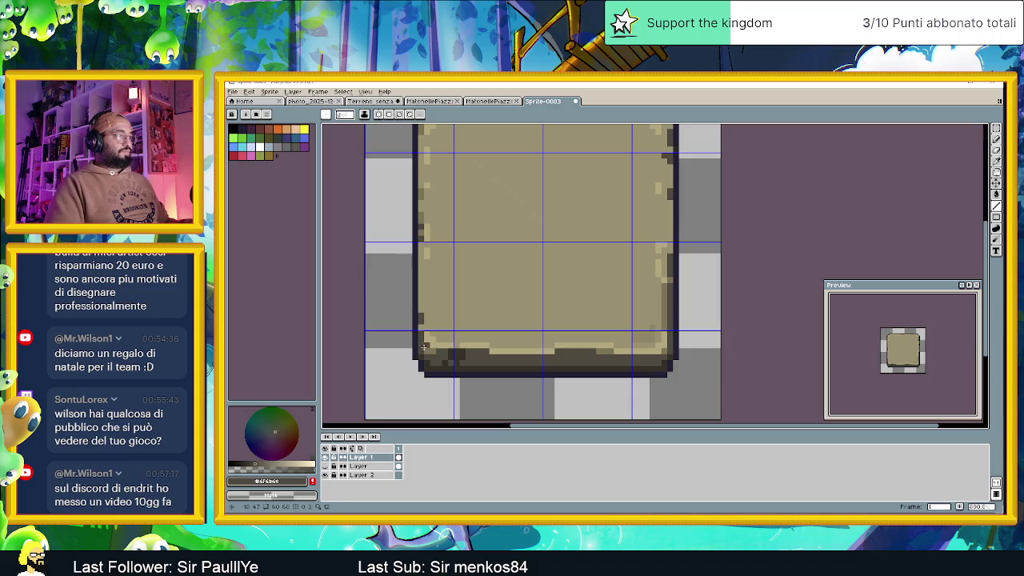
pyautogui.moveTo(477, 364); pyautogui.dragTo(633, 358)
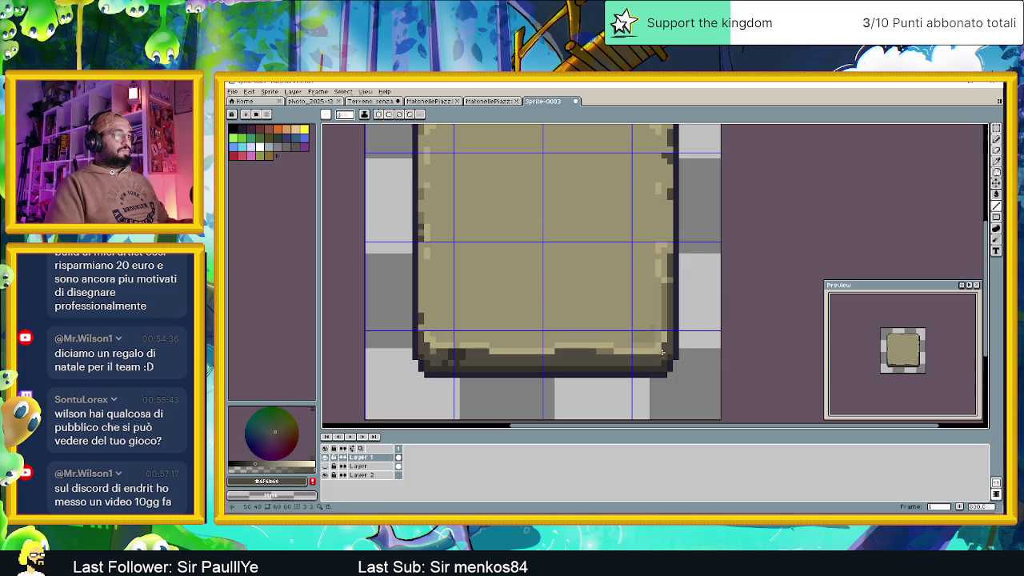
pyautogui.scroll(-3, 688, 327)
pyautogui.scroll(2, 559, 233)
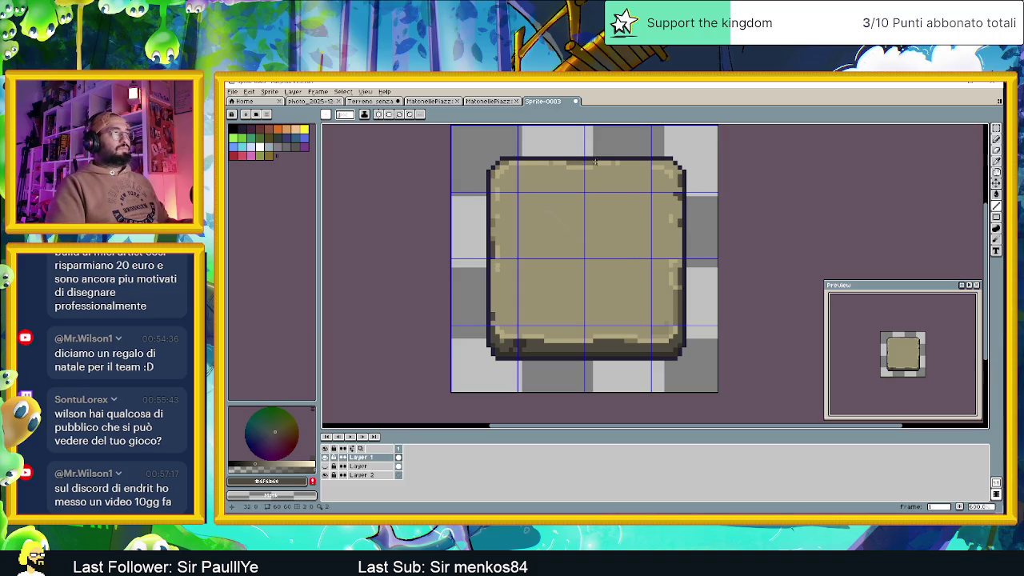
pyautogui.keyDown('alt'); pyautogui.click(661, 170); pyautogui.keyUp('alt')
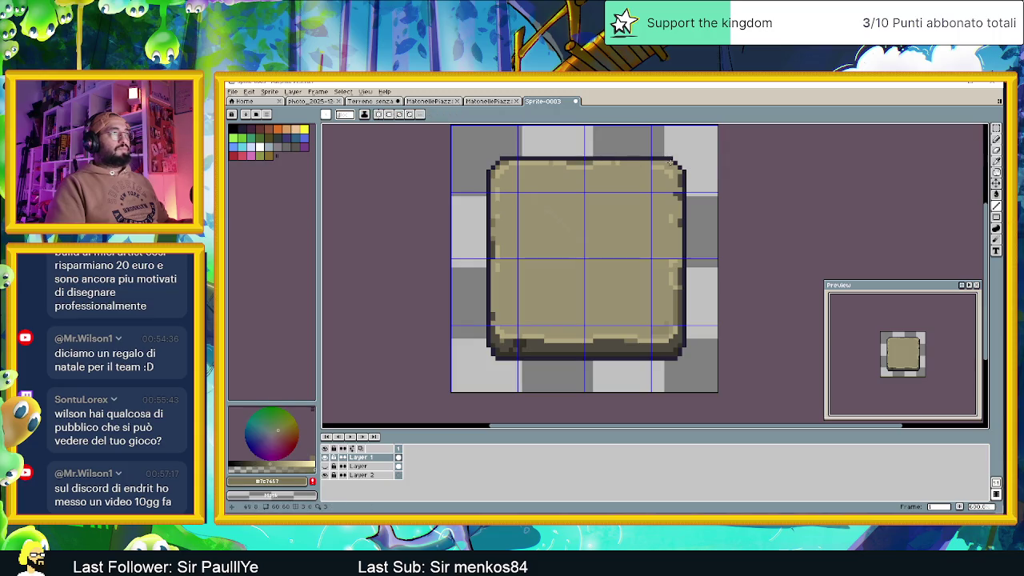
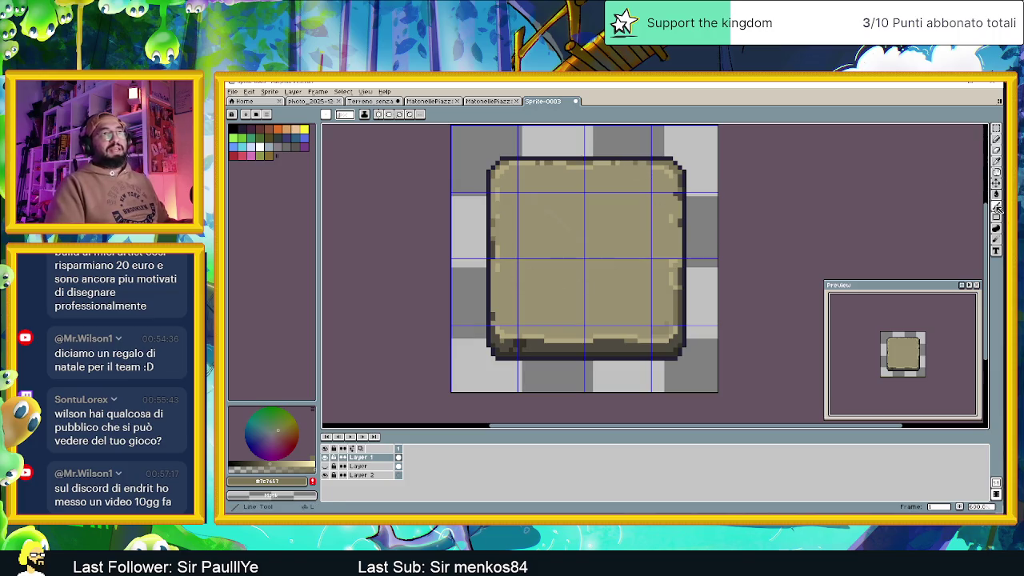
# Sample the tile's tan fill and darker edge tan to pencil darker pixels along its inner edges.
pyautogui.press('i')
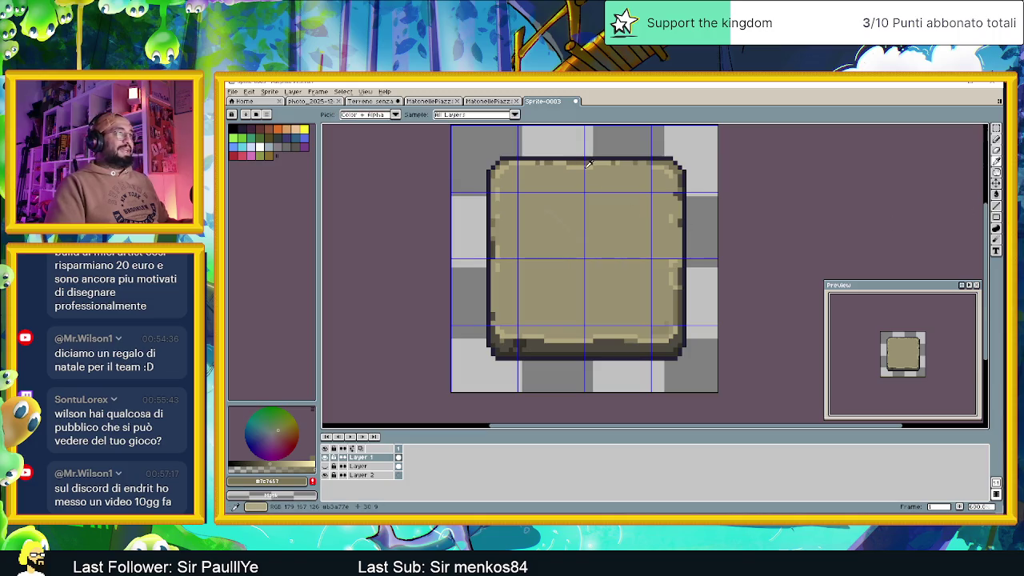
pyautogui.click(588, 164)
pyautogui.press('b')
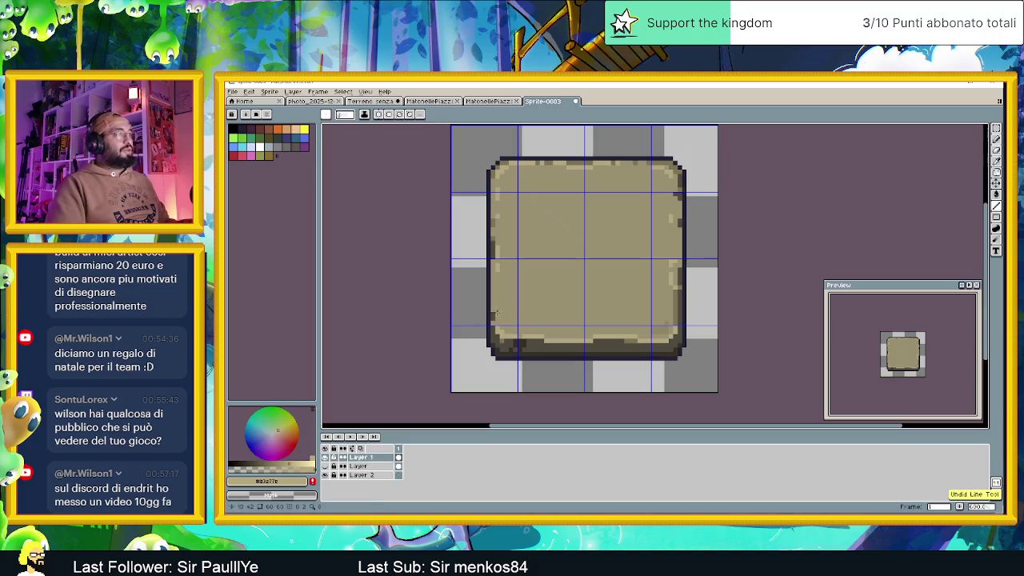
pyautogui.keyDown('alt'); pyautogui.click(492, 272); pyautogui.keyUp('alt')
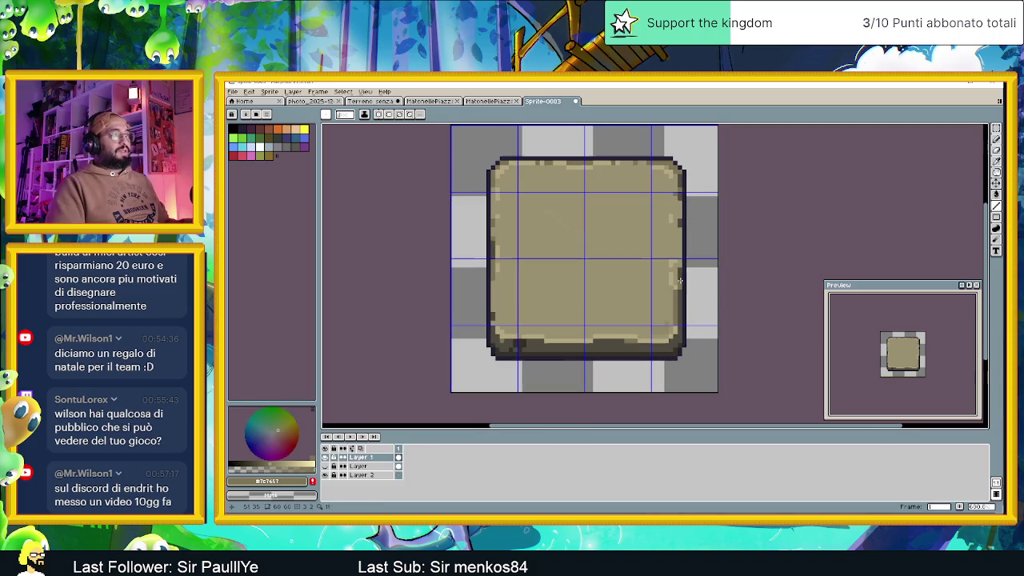
pyautogui.press('alt')
pyautogui.keyDown('alt'); pyautogui.click(633, 191); pyautogui.keyUp('alt')
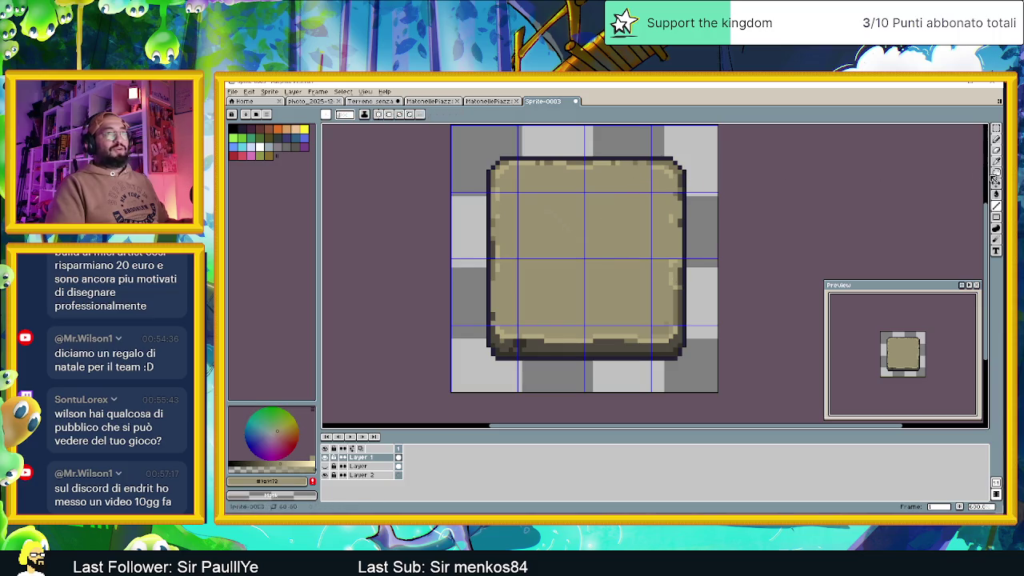
# Clear the selected tile interior and refill it with flat beige.
pyautogui.click(997, 131)
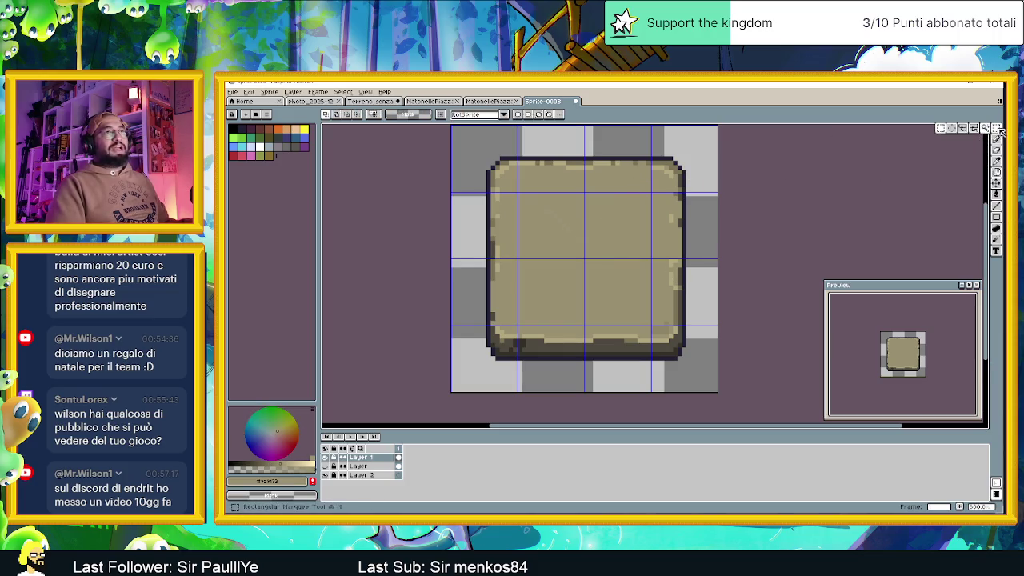
pyautogui.moveTo(514, 183); pyautogui.dragTo(661, 310)
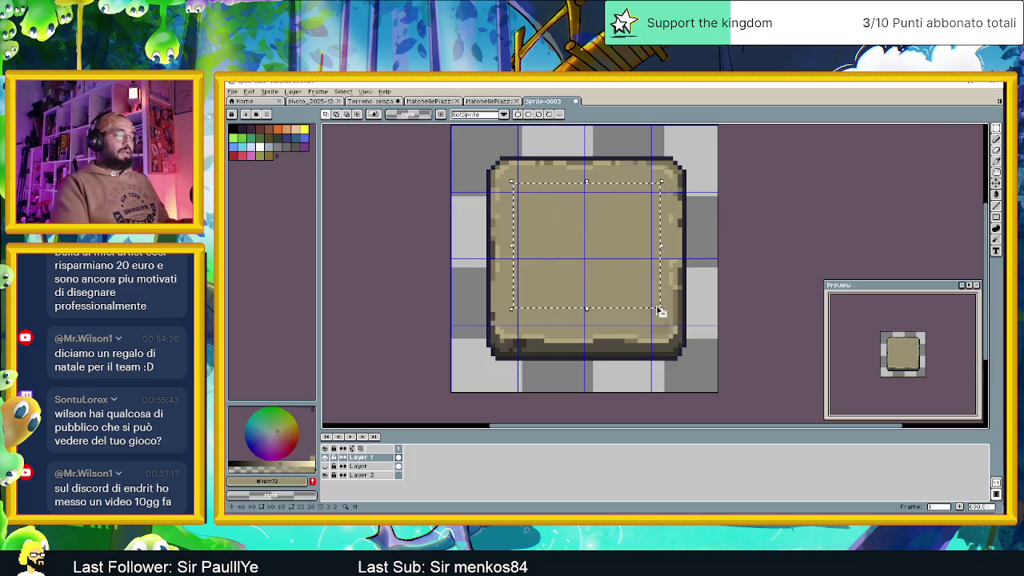
pyautogui.press('Delete')
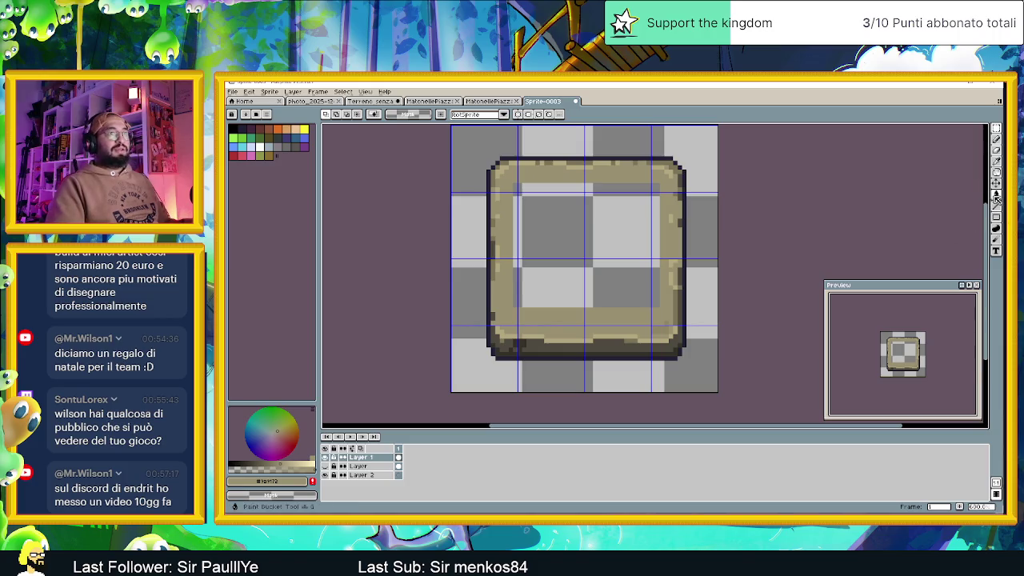
pyautogui.click(997, 196)
pyautogui.click(610, 229)
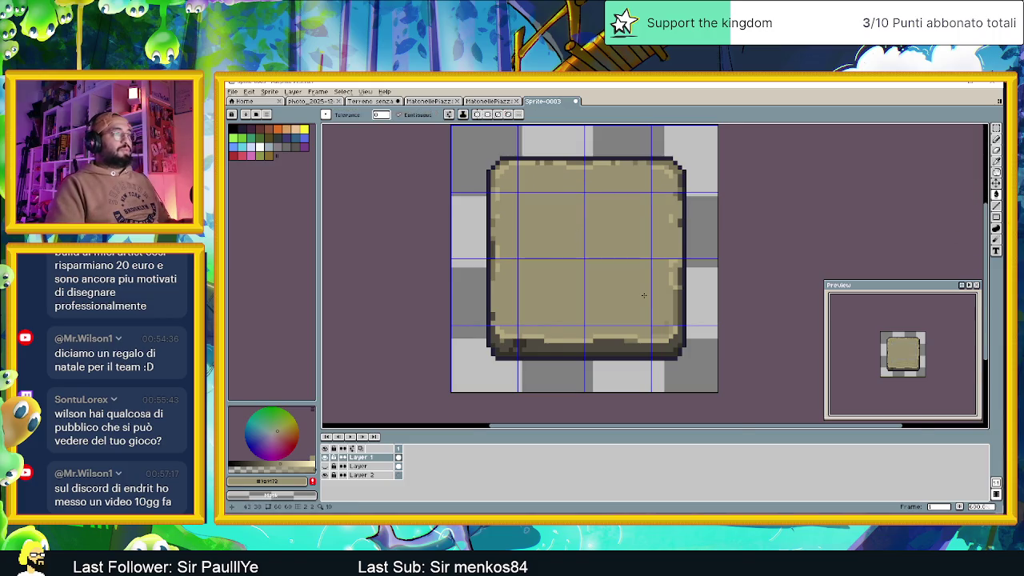
# Sample a darker tan and pencil a few shading pixels inside the lower-right corner.
pyautogui.scroll(1, 644, 295)
pyautogui.scroll(1, 647, 320)
pyautogui.scroll(1, 649, 336)
pyautogui.keyDown('alt'); pyautogui.click(651, 347); pyautogui.keyUp('alt')
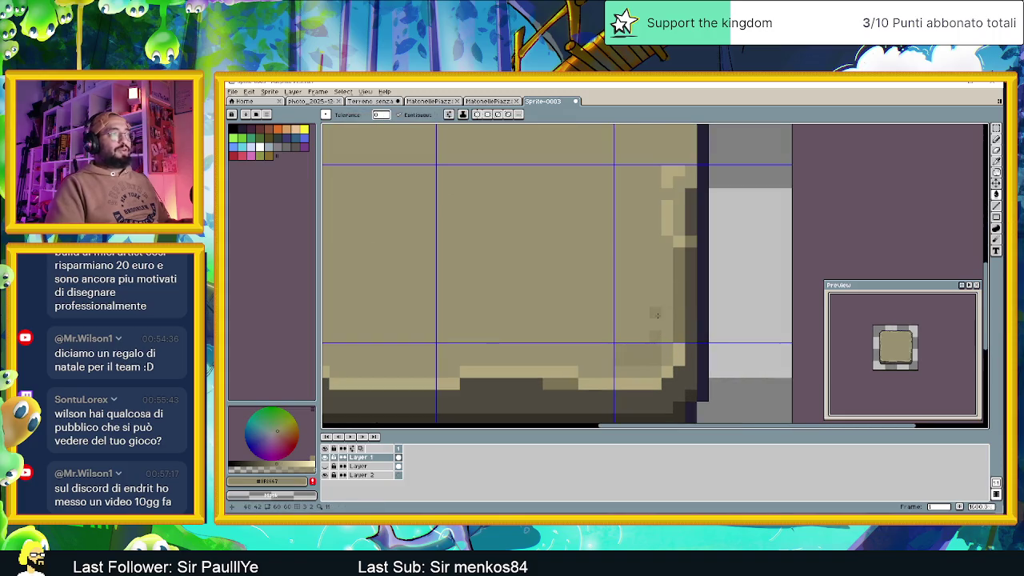
pyautogui.click(657, 314)
pyautogui.hotkey('ctrl', 'z')
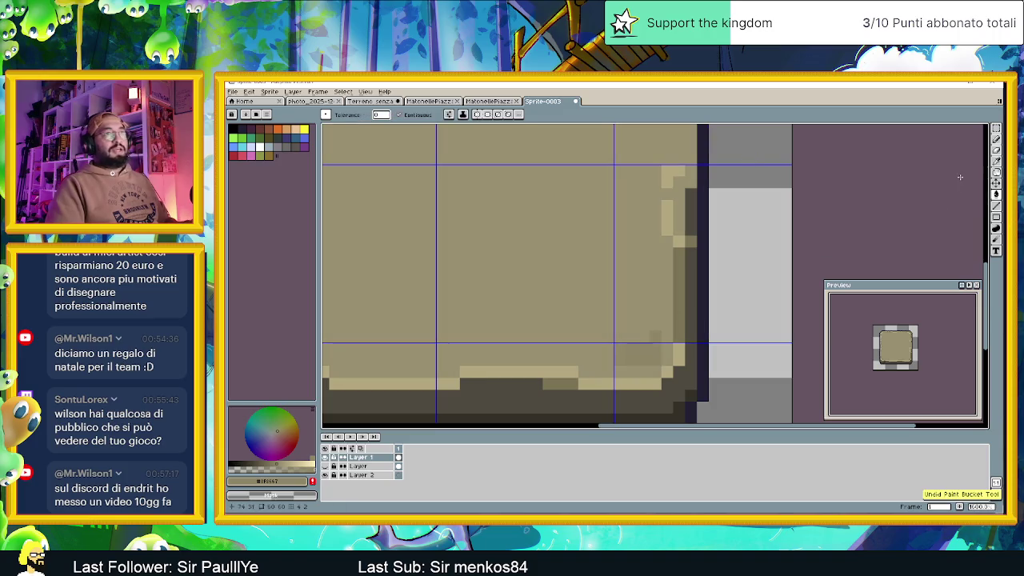
pyautogui.click(996, 139)
pyautogui.click(655, 313)
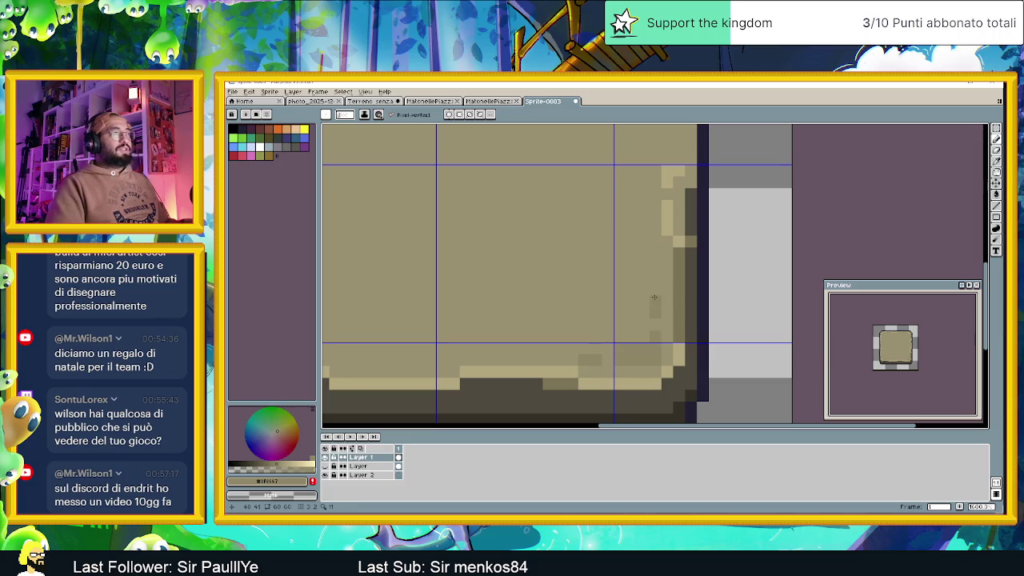
pyautogui.click(649, 336)
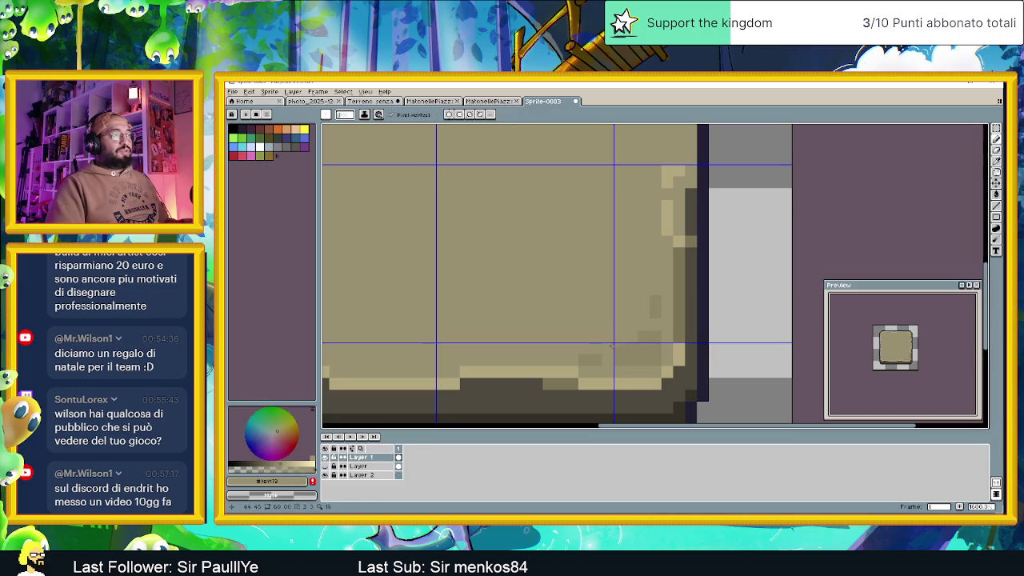
pyautogui.scroll(-3, 528, 333)
pyautogui.moveTo(500, 305); pyautogui.dragTo(546, 318)
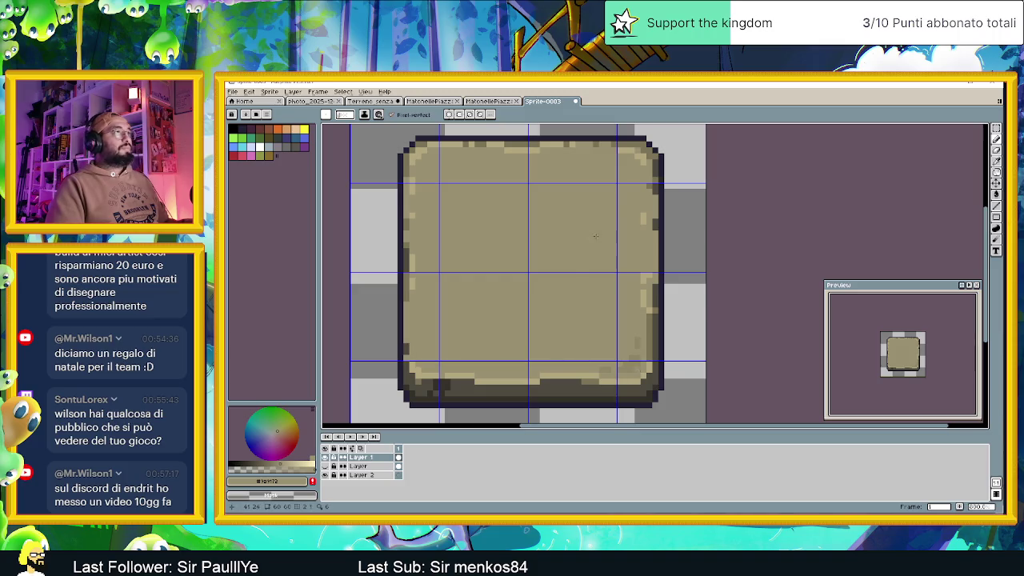
# Zoom into the tile and sample a tan colour from near its lower edge.
pyautogui.scroll(1, 628, 148)
pyautogui.scroll(1, 628, 146)
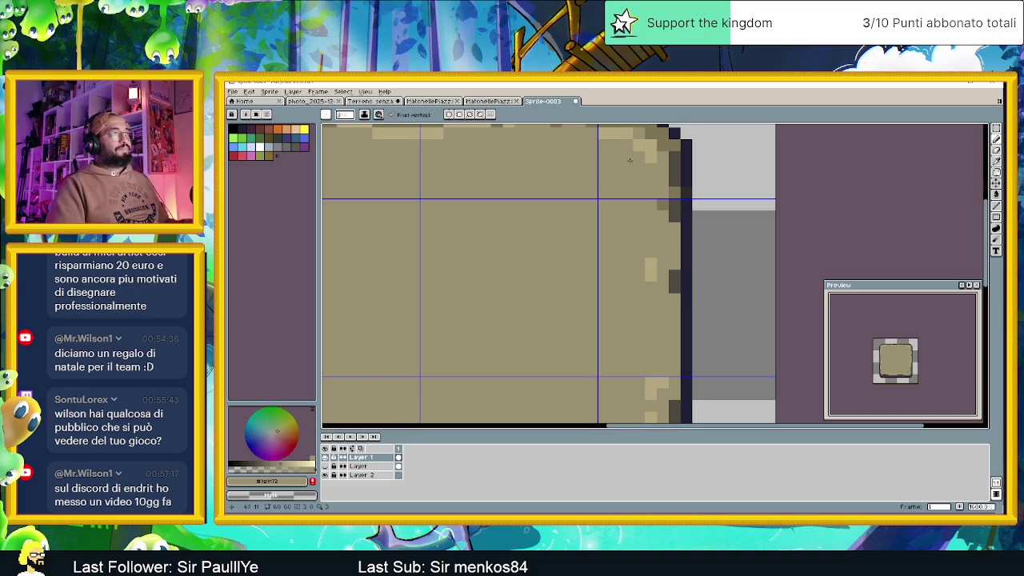
pyautogui.scroll(-3, 632, 240)
pyautogui.scroll(1, 639, 331)
pyautogui.press('alt')
pyautogui.keyDown('alt'); pyautogui.click(640, 331); pyautogui.keyUp('alt')
# Sample tan #7c7457 at the top-right corner and a lighter tan from the top edge.
pyautogui.scroll(-2, 656, 200)
pyautogui.scroll(2, 631, 240)
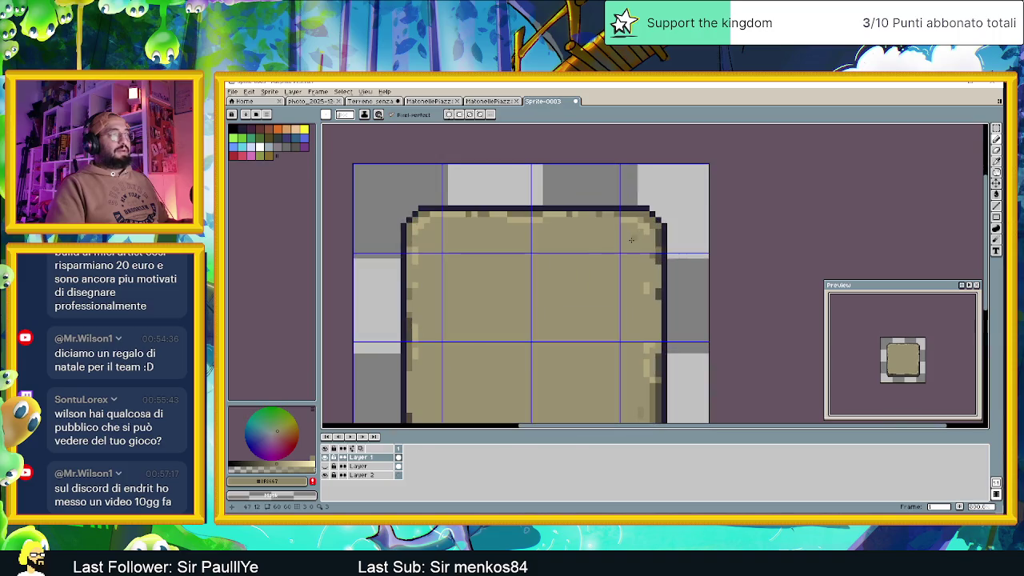
pyautogui.scroll(1, 631, 240)
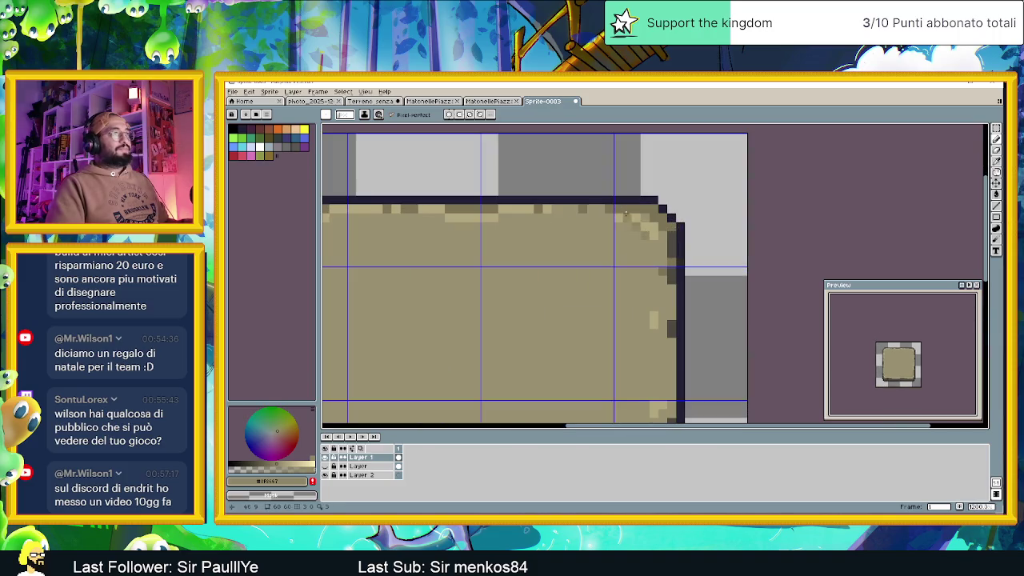
pyautogui.keyDown('alt'); pyautogui.click(640, 217); pyautogui.keyUp('alt')
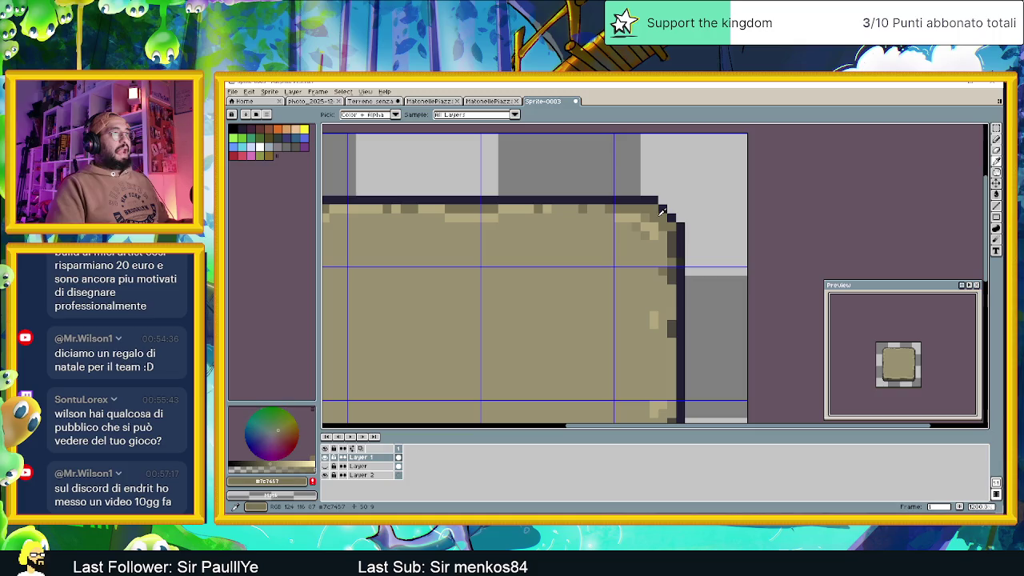
pyautogui.keyDown('alt'); pyautogui.click(631, 226); pyautogui.keyUp('alt')
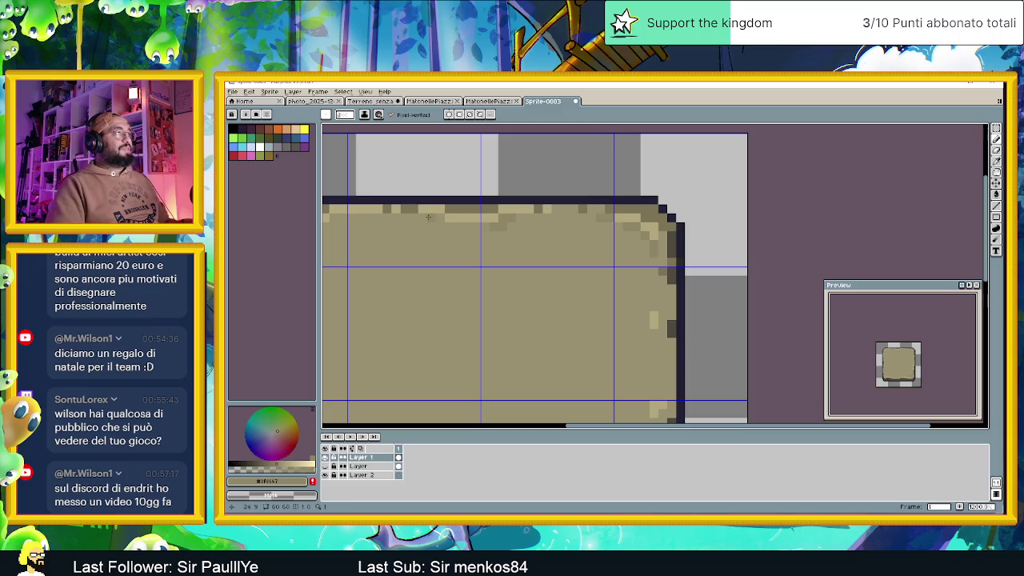
pyautogui.scroll(-3, 447, 225)
pyautogui.scroll(-1, 480, 240)
pyautogui.scroll(3, 503, 251)
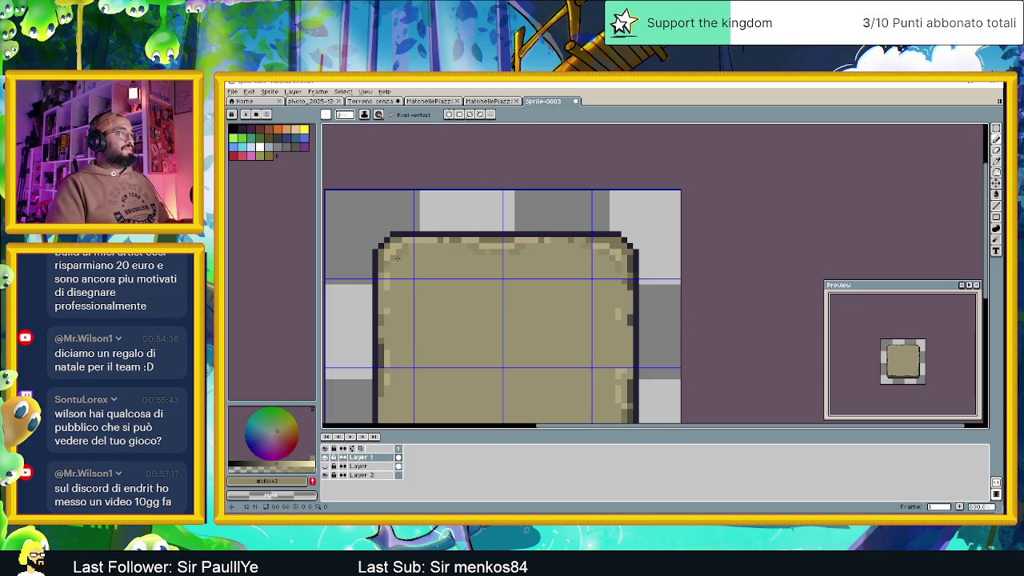
pyautogui.scroll(-2, 393, 262)
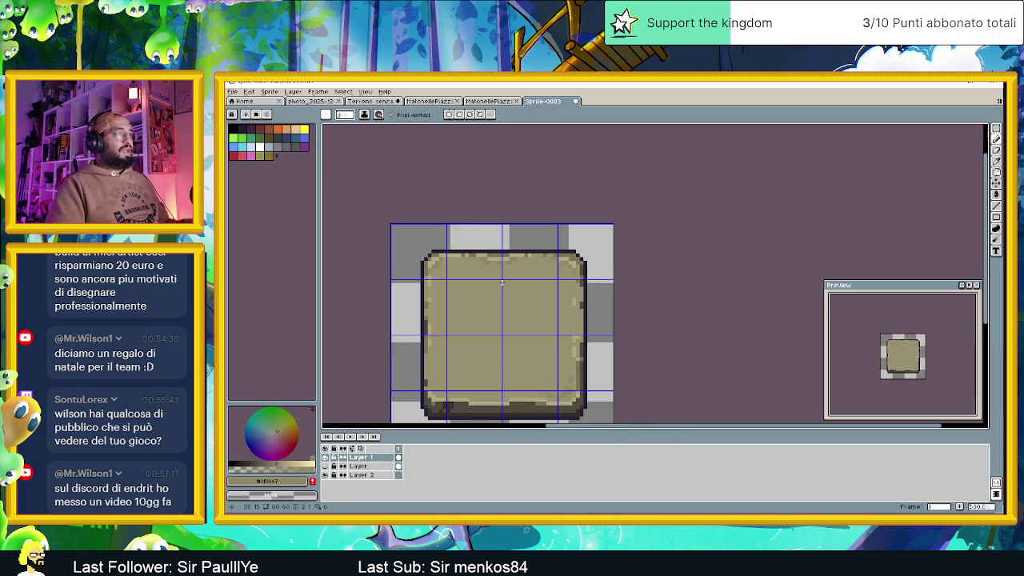
pyautogui.scroll(-1, 475, 305)
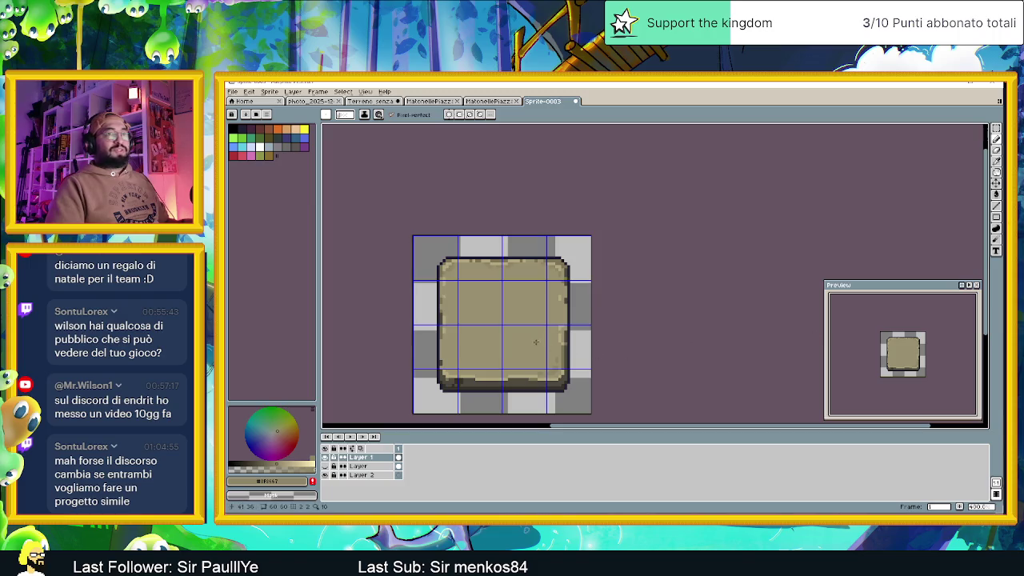
# Add pale pixels along the strip above the bottom shadow, extending it rightward.
pyautogui.scroll(3, 448, 332)
pyautogui.scroll(1, 420, 329)
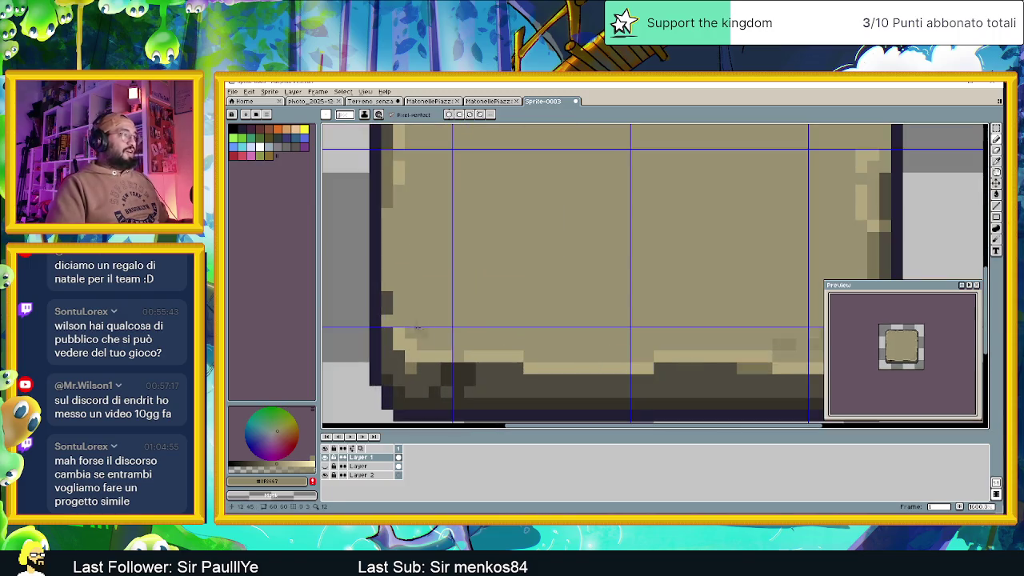
pyautogui.click(529, 354)
pyautogui.click(648, 353)
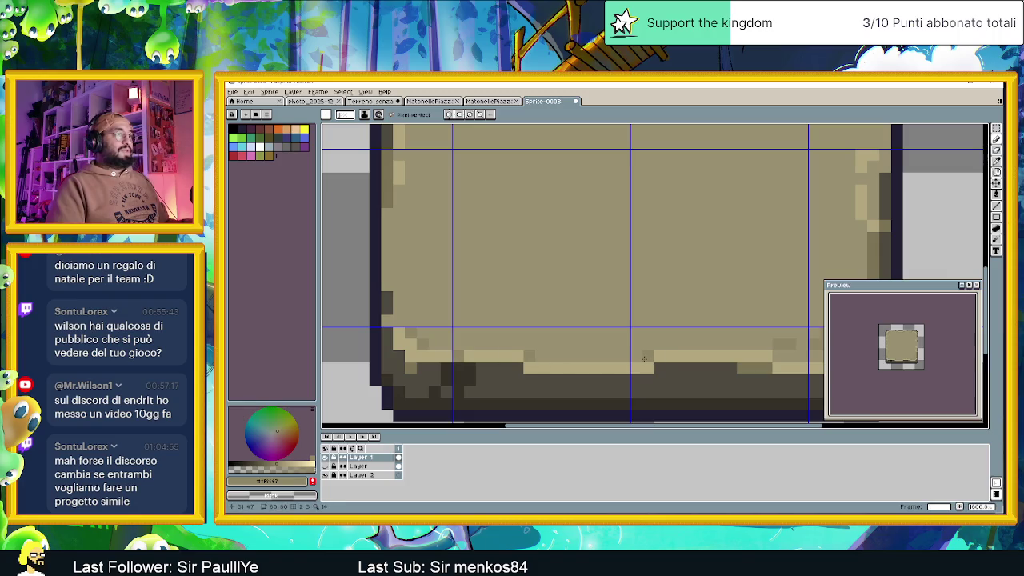
pyautogui.click(685, 344)
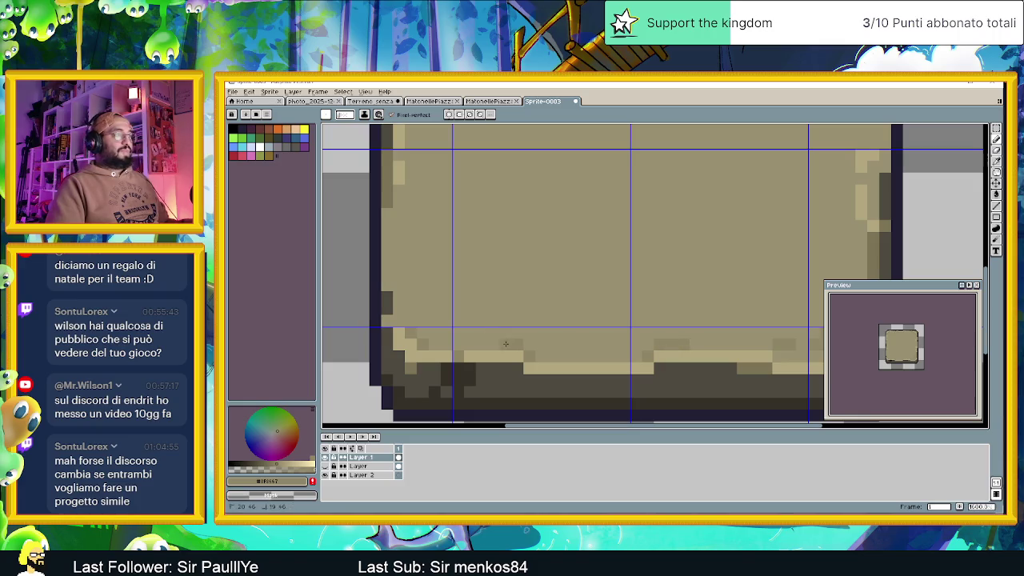
pyautogui.scroll(-3, 448, 296)
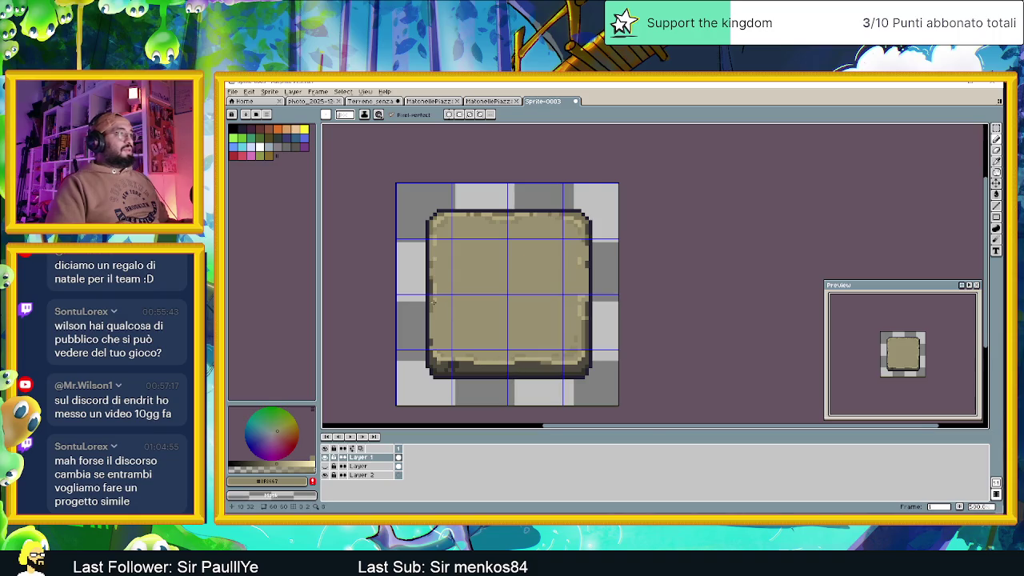
pyautogui.scroll(2, 433, 302)
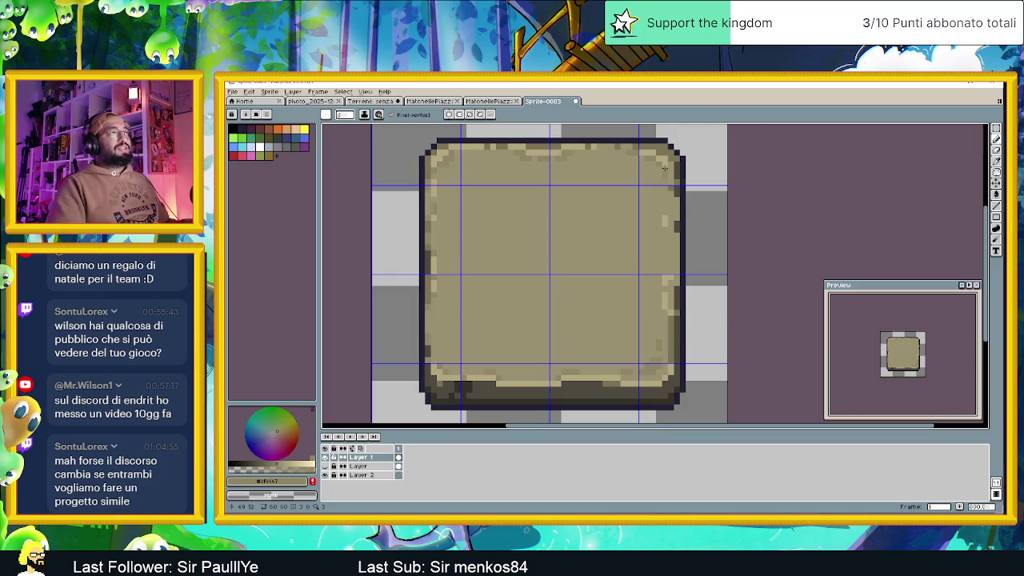
pyautogui.scroll(2, 669, 167)
pyautogui.scroll(2, 669, 167)
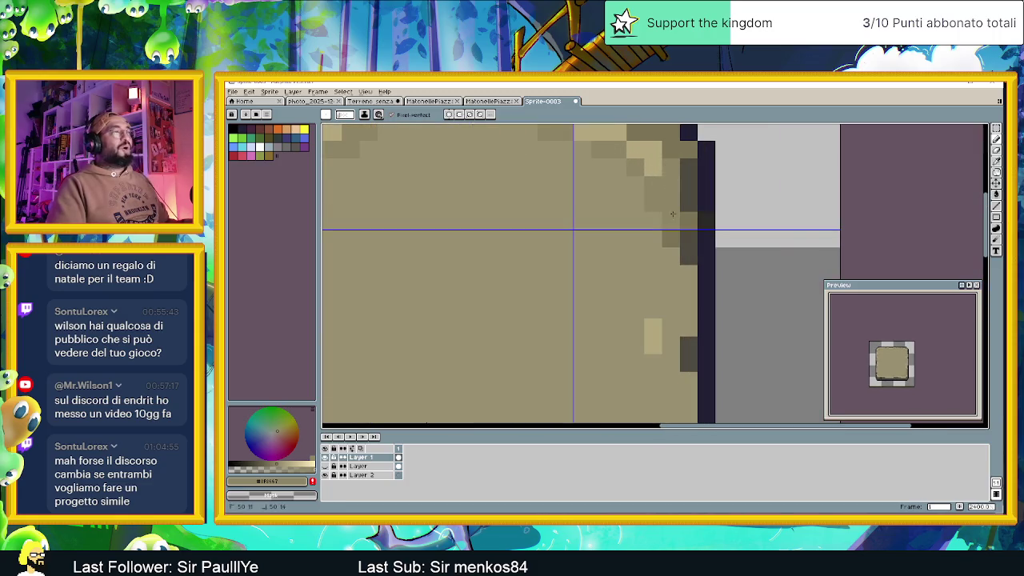
pyautogui.scroll(-2, 667, 224)
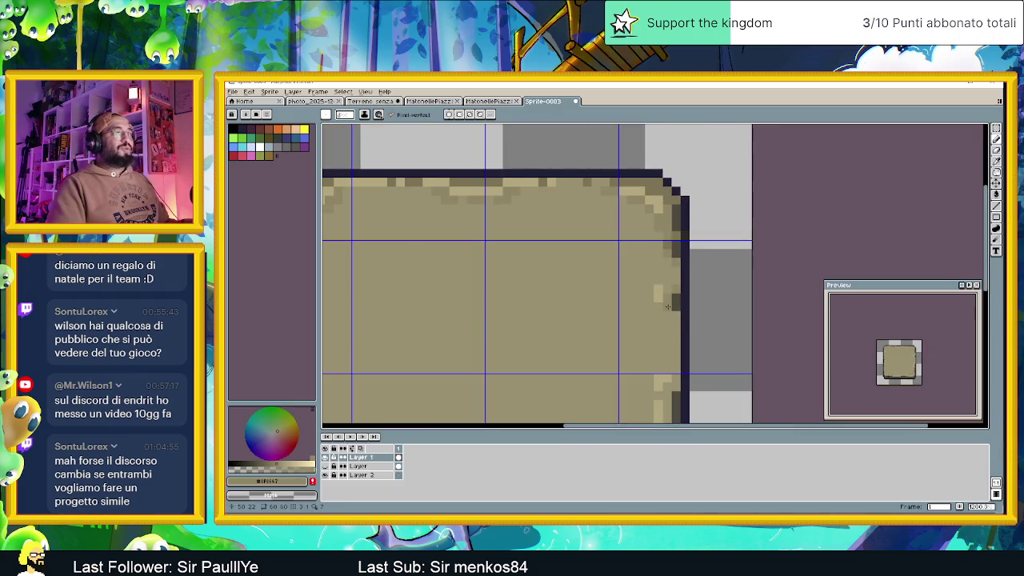
pyautogui.scroll(-2, 675, 318)
pyautogui.scroll(-1, 608, 304)
pyautogui.scroll(1, 583, 286)
pyautogui.scroll(-1, 589, 296)
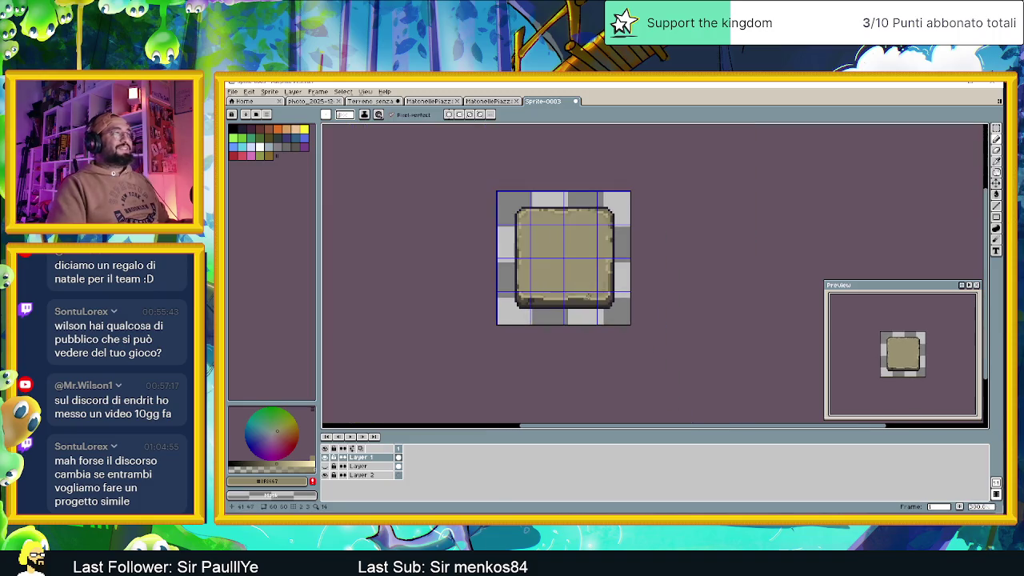
# Turn off the grid lines over the sprite, leaving the preview window shown.
pyautogui.click(364, 92)
pyautogui.moveTo(377, 204)
pyautogui.click(480, 207)
pyautogui.click(365, 92)
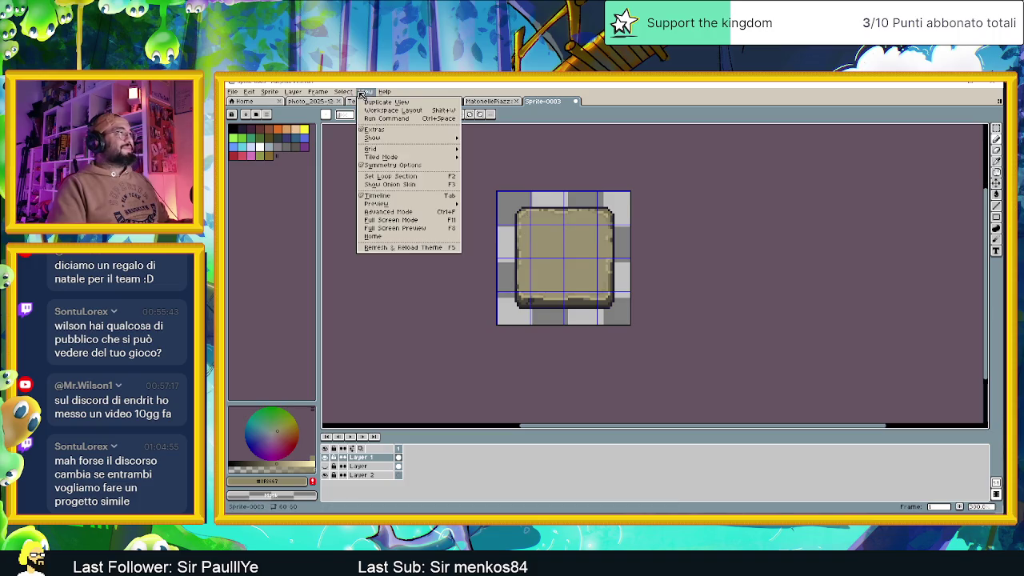
pyautogui.click(489, 208)
pyautogui.click(364, 93)
pyautogui.moveTo(373, 138)
pyautogui.click(493, 155)
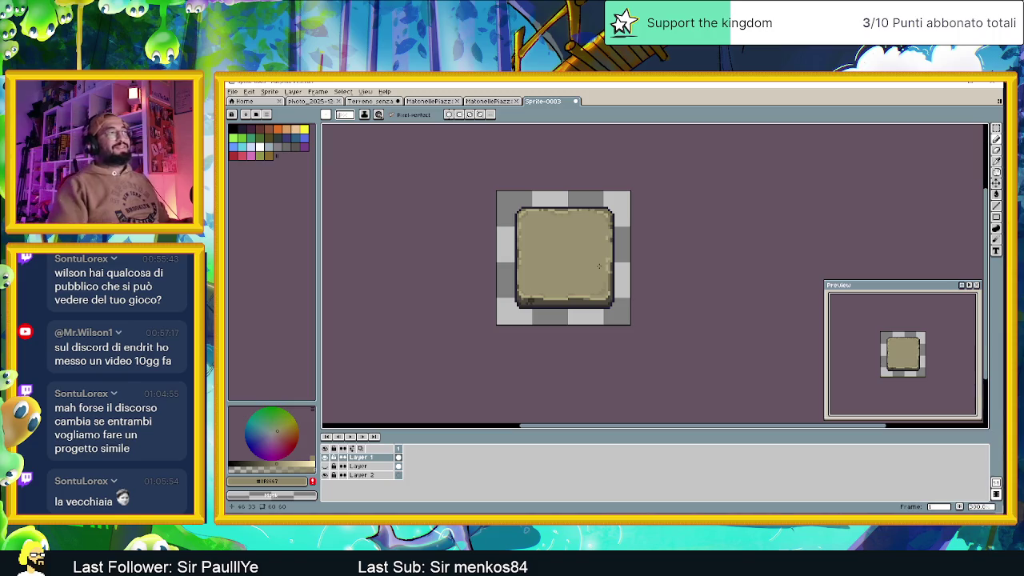
# Make the tile's beige fill the current drawing colour using the eyedropper.
pyautogui.scroll(-1, 610, 276)
pyautogui.scroll(-1, 610, 277)
pyautogui.scroll(2, 600, 275)
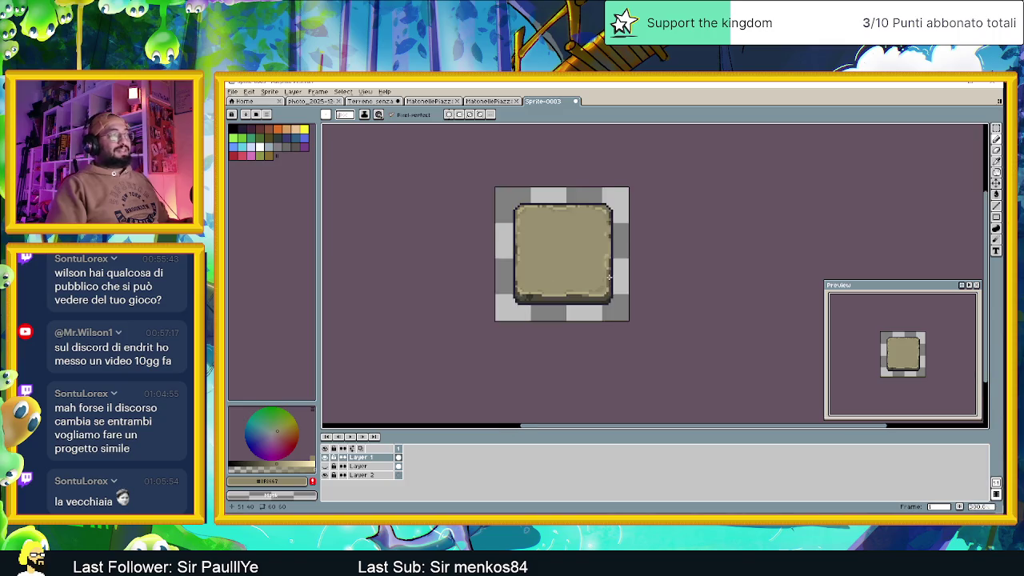
pyautogui.scroll(1, 592, 273)
pyautogui.scroll(1, 588, 272)
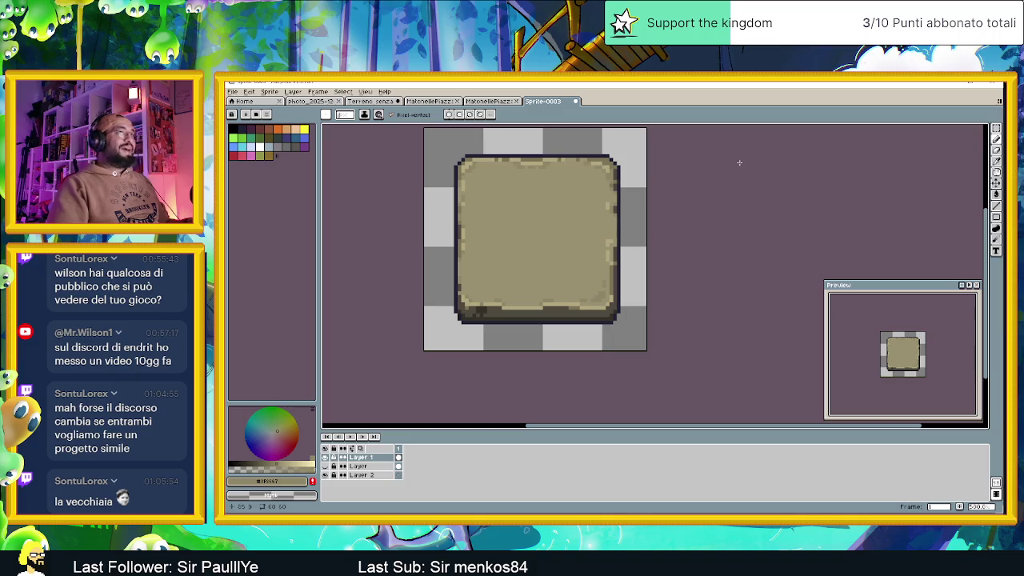
pyautogui.click(997, 127)
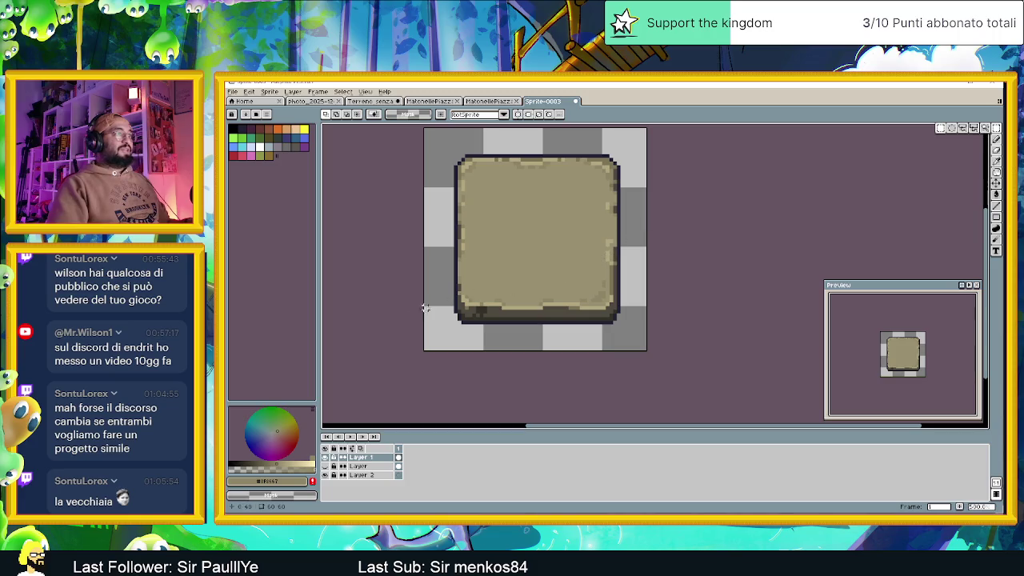
pyautogui.scroll(1, 522, 249)
pyautogui.press('i')
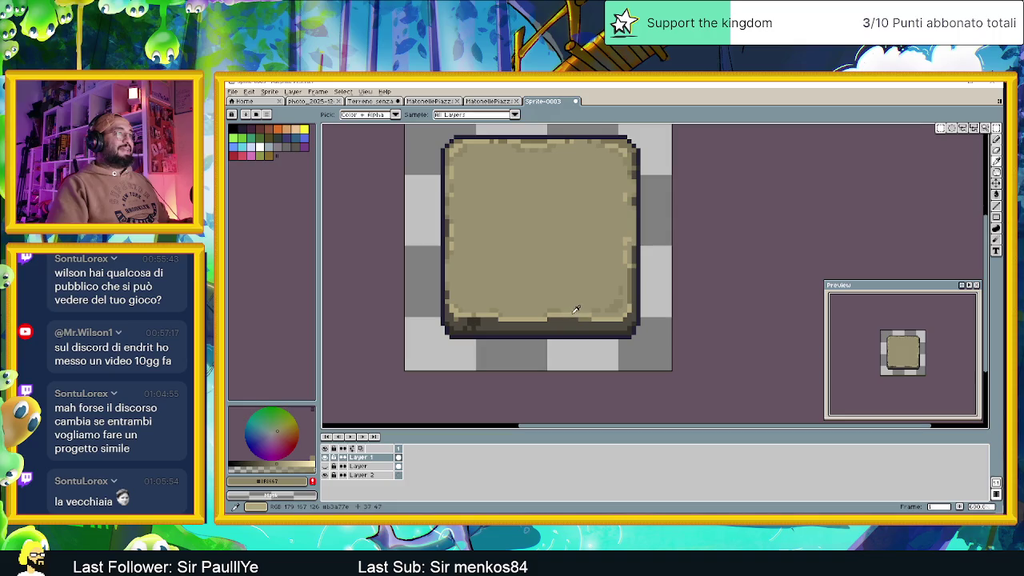
pyautogui.click(575, 312)
pyautogui.press('m')
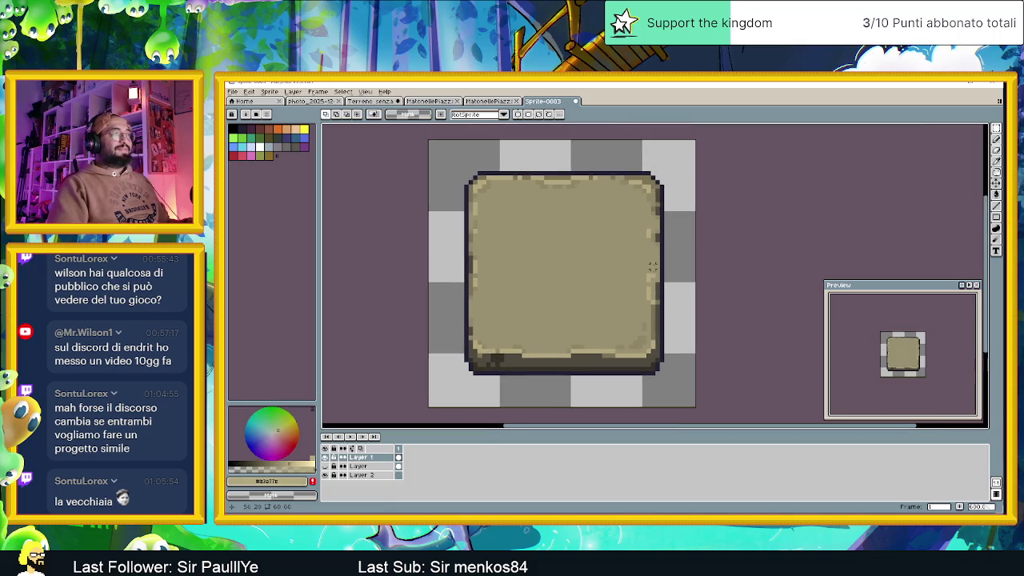
pyautogui.press('b')
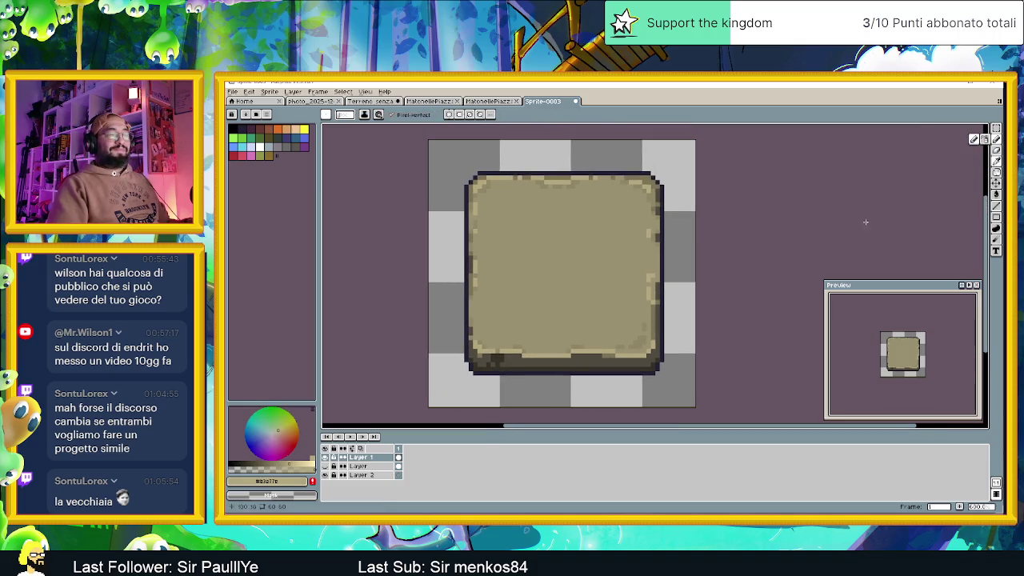
pyautogui.press('l')
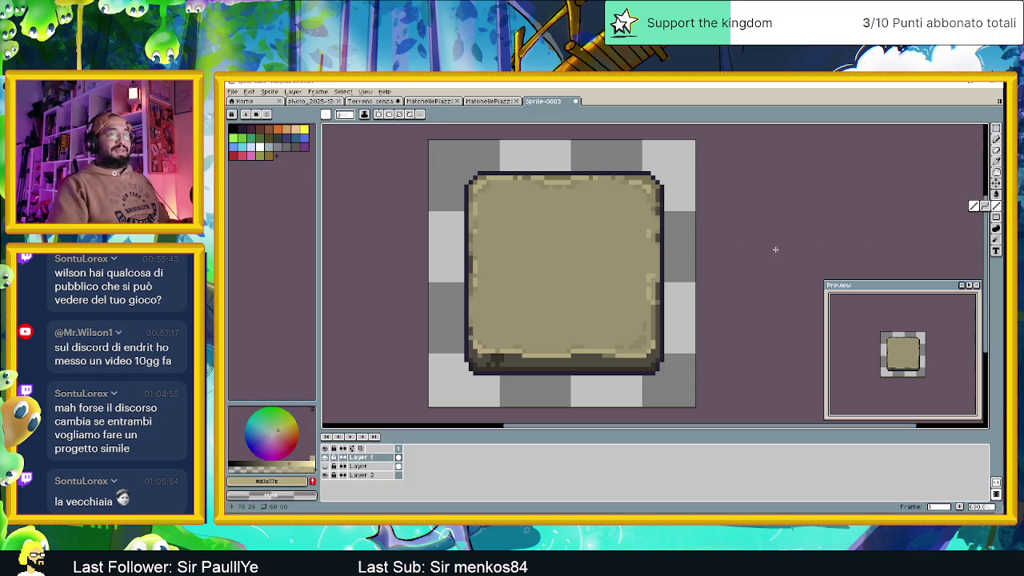